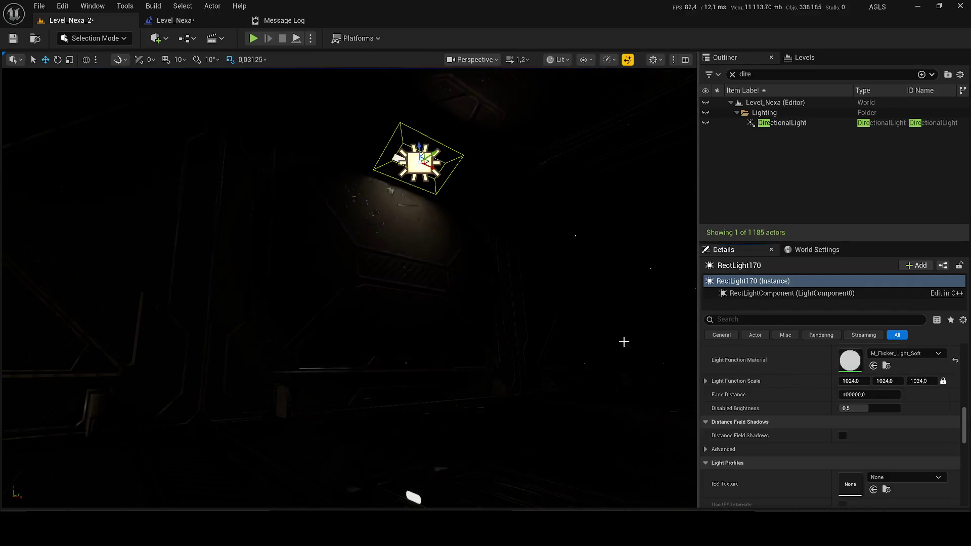
# Test-play the level, stop it with Shift+F1 and Esc, and open the Level_Nexa blueprint graph.
pyautogui.click(252, 41)
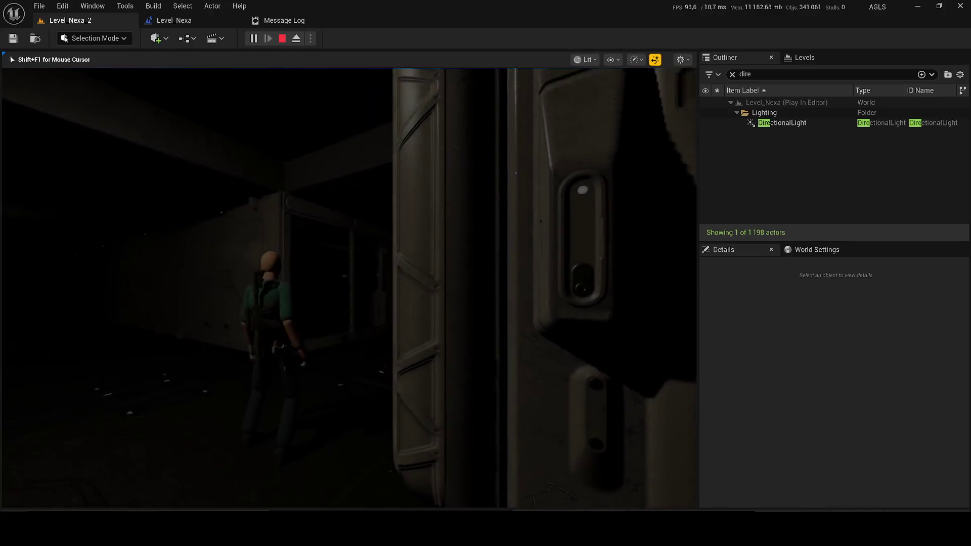
pyautogui.hotkey('shift', 'F1')
pyautogui.press('Escape')
pyautogui.click(181, 16)
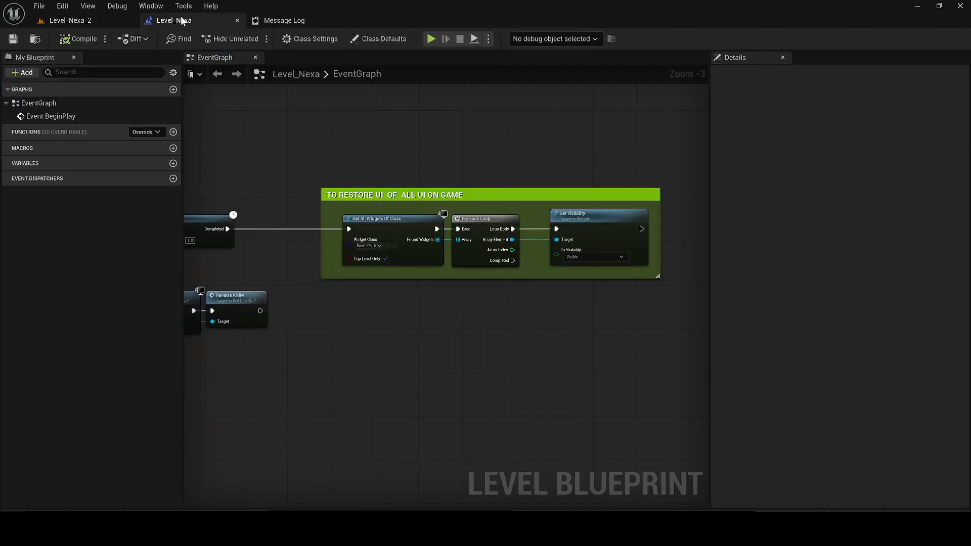
# Find the WB_User_Fall widget blueprint in the Content Browser and open it.
pyautogui.scroll(-3, 455, 274)
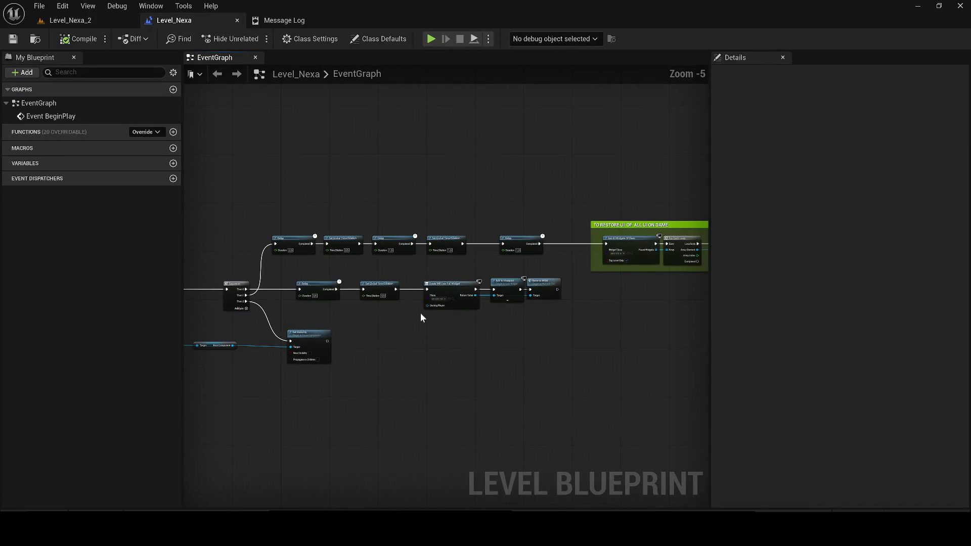
pyautogui.scroll(1, 441, 369)
pyautogui.click(457, 276)
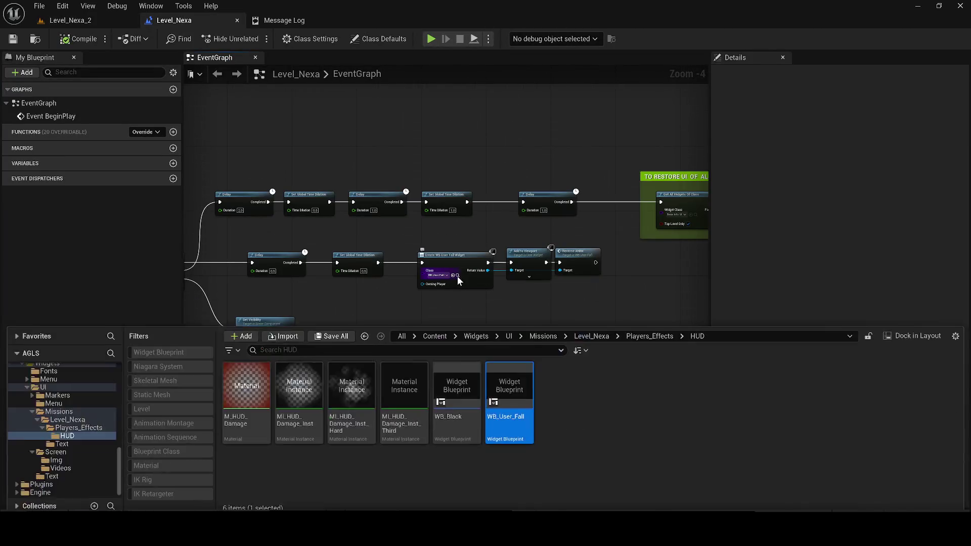
pyautogui.doubleClick(503, 375)
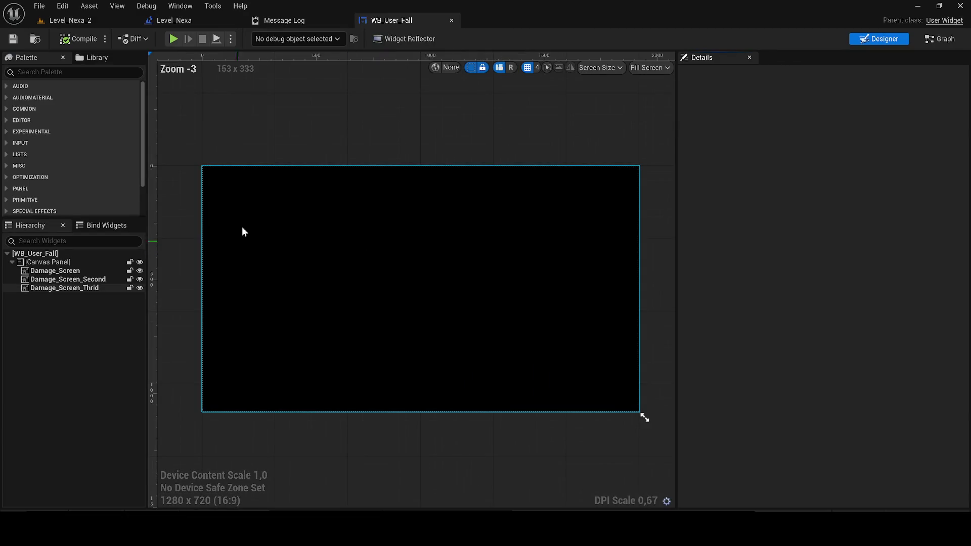
# In its event graph, enter ',5' into the lower Delay's duration and return to Level_Nexa_2.
pyautogui.click(933, 38)
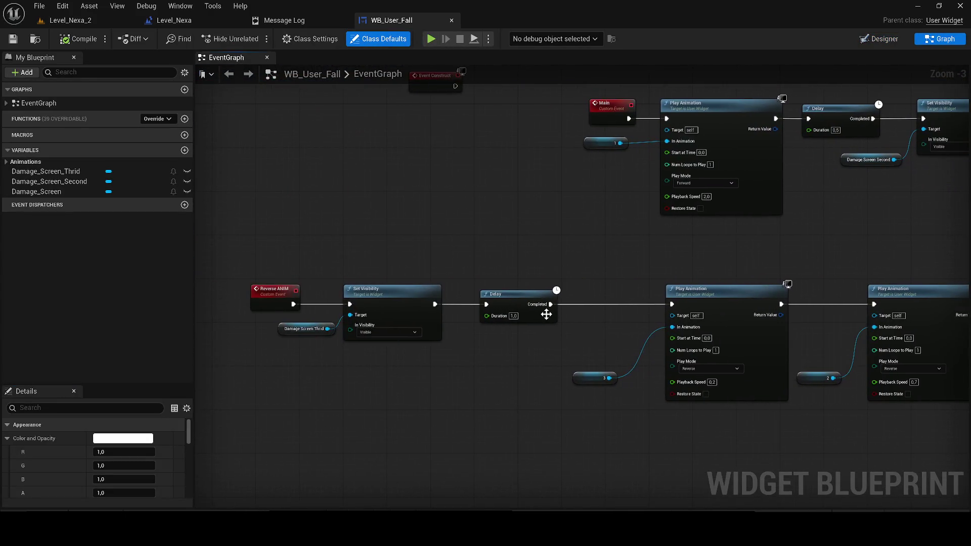
pyautogui.moveTo(667, 312); pyautogui.dragTo(500, 307)
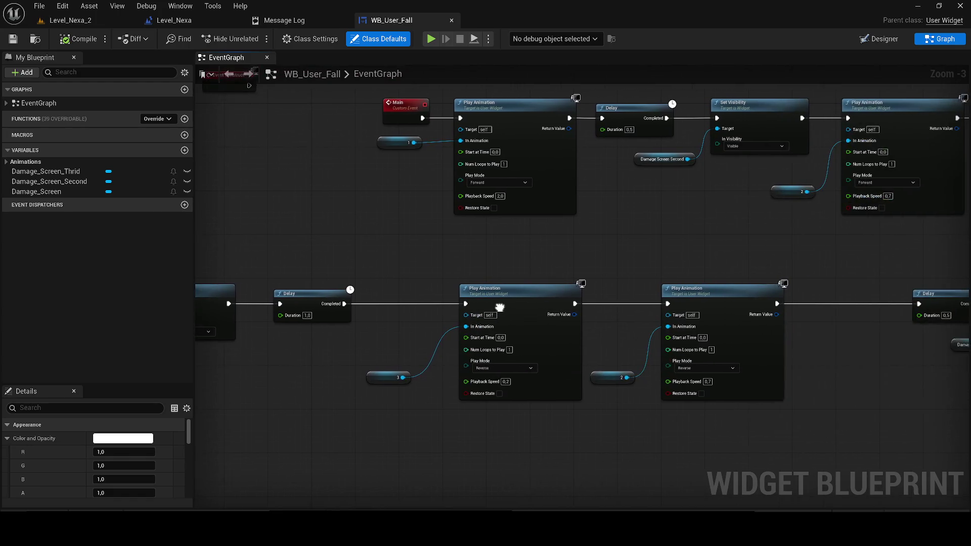
pyautogui.scroll(1, 501, 307)
pyautogui.click(382, 311)
pyautogui.write(',5')
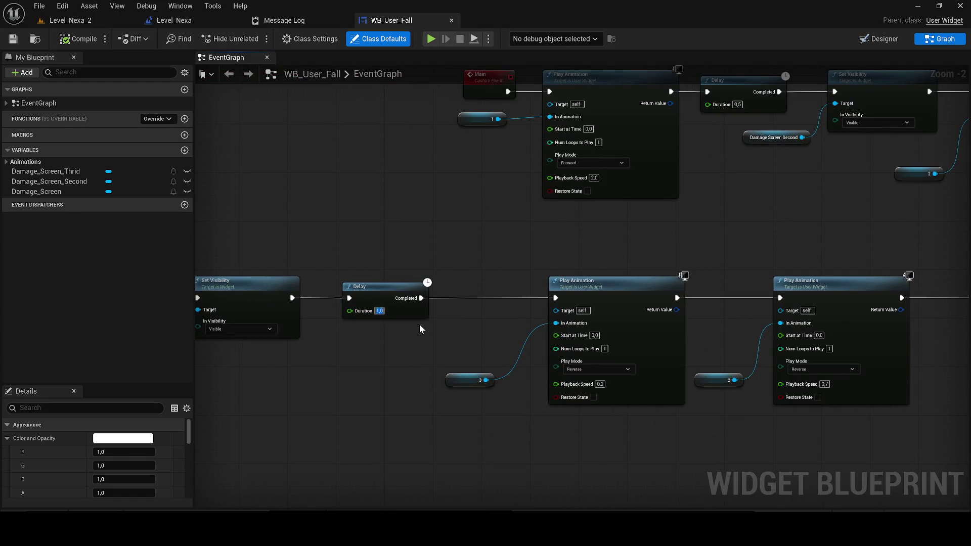
pyautogui.click(106, 22)
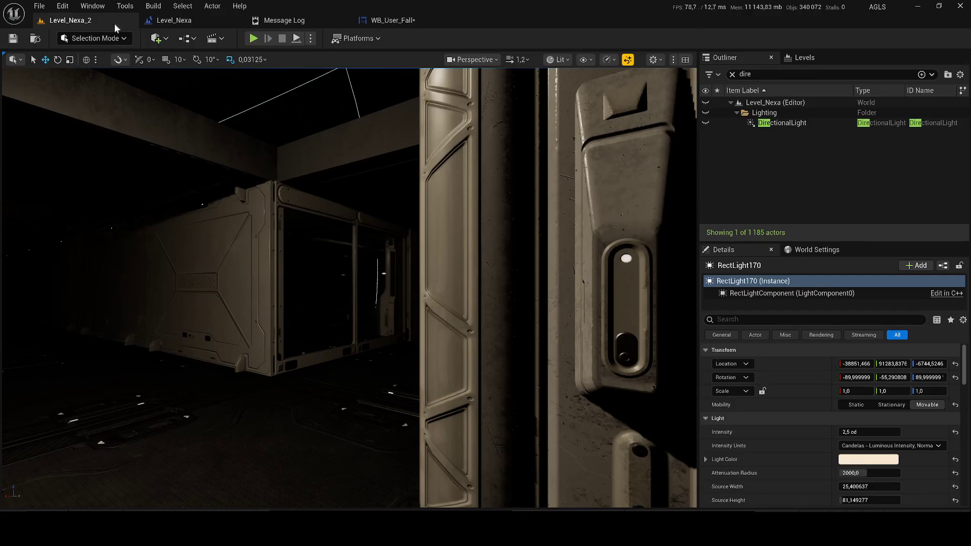
# Test-play the level, then set WB_User_Fall's lower Delay duration to 0,3.
pyautogui.hotkey('alt', 'p')
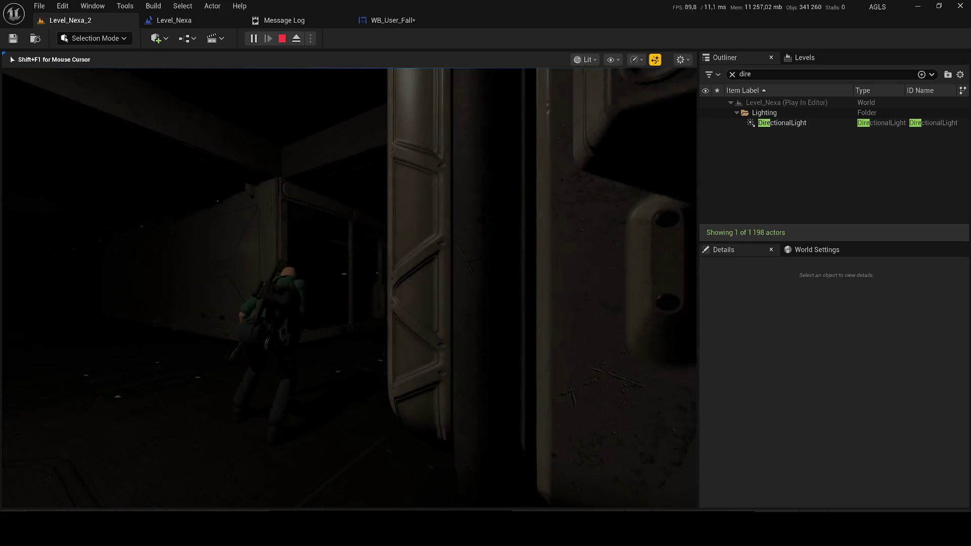
pyautogui.press('Escape')
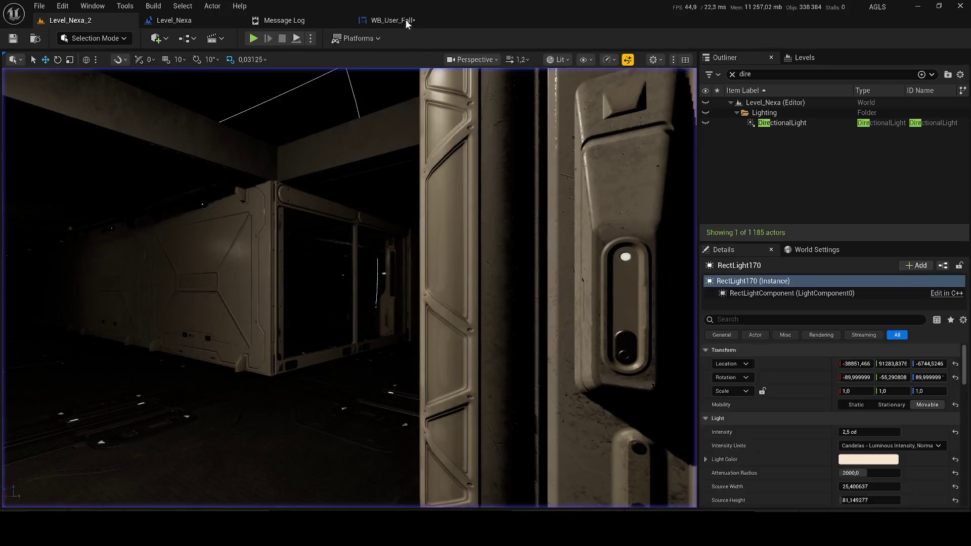
pyautogui.click(407, 23)
pyautogui.click(380, 310)
pyautogui.write('0,3')
pyautogui.press('Return')
# Compile and save WB_User_Fall, then start another test play from Level_Nexa_2.
pyautogui.click(71, 39)
pyautogui.click(13, 39)
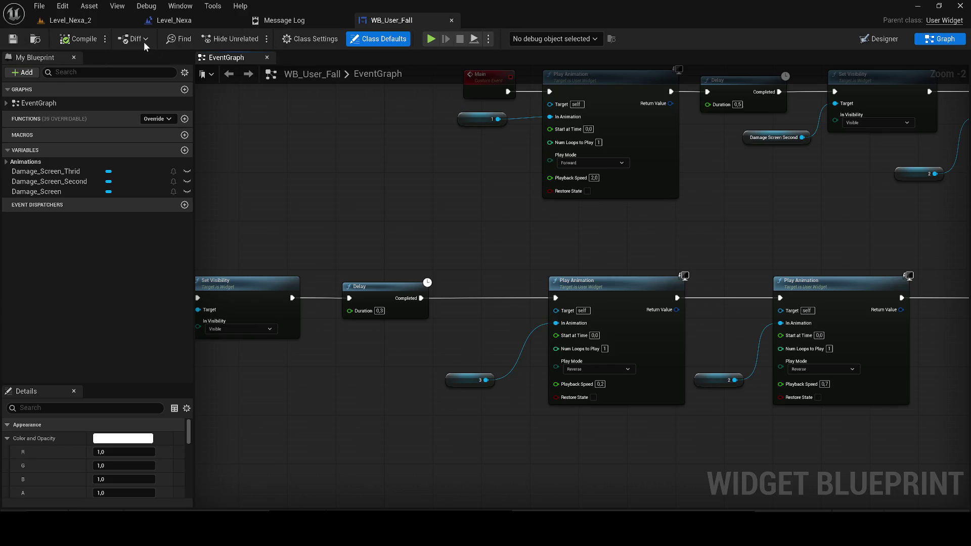
pyautogui.click(96, 23)
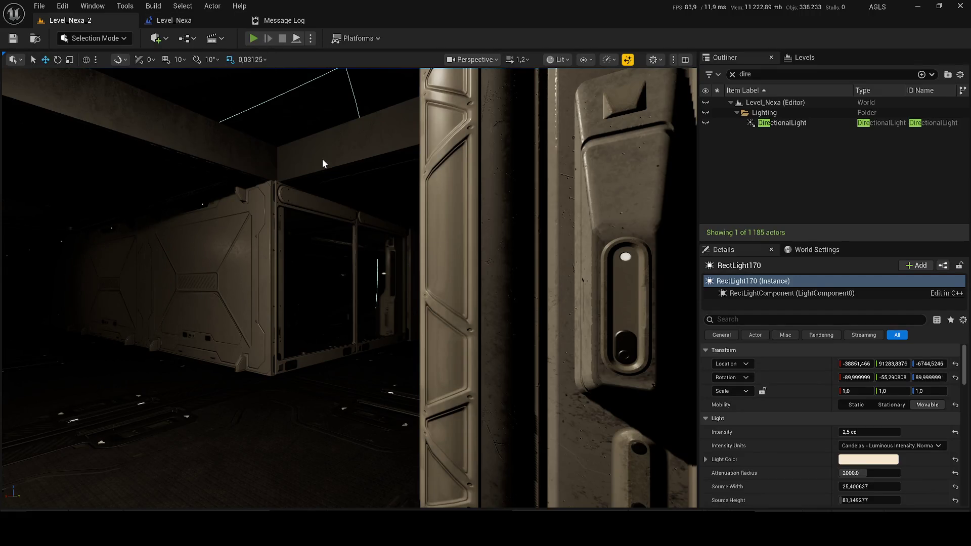
pyautogui.hotkey('alt', 'p')
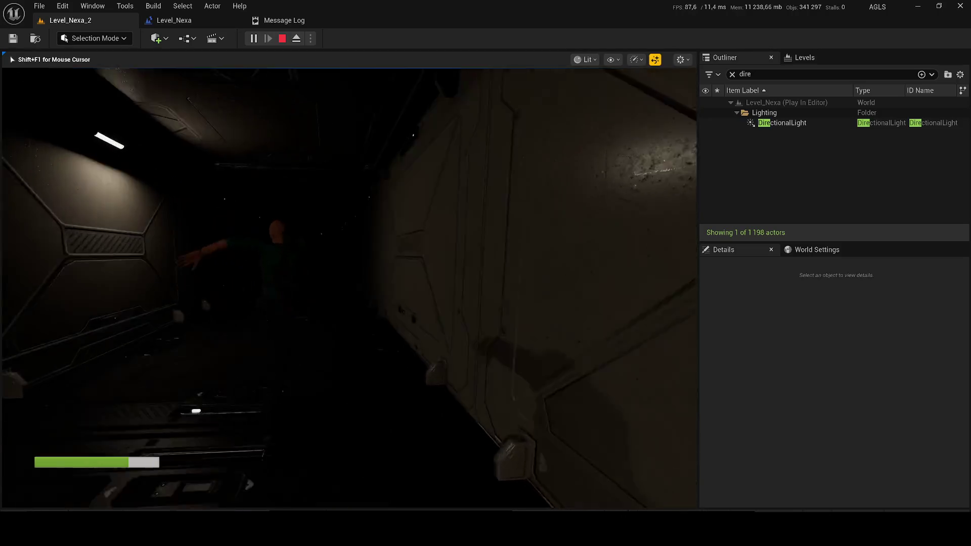
# Stop the test play, lower the volume, and look around toward the corridor.
pyautogui.press('Escape')
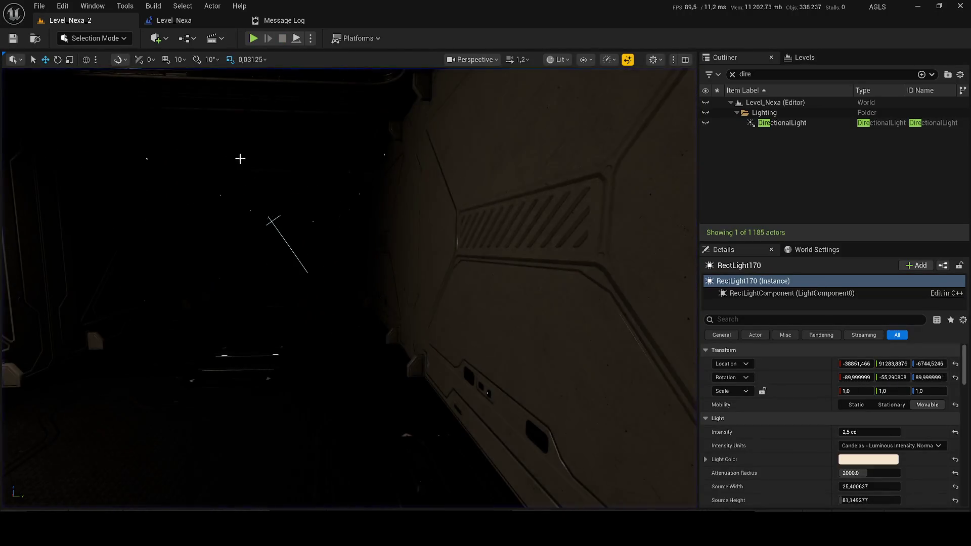
pyautogui.press('XF86AudioLowerVolume')
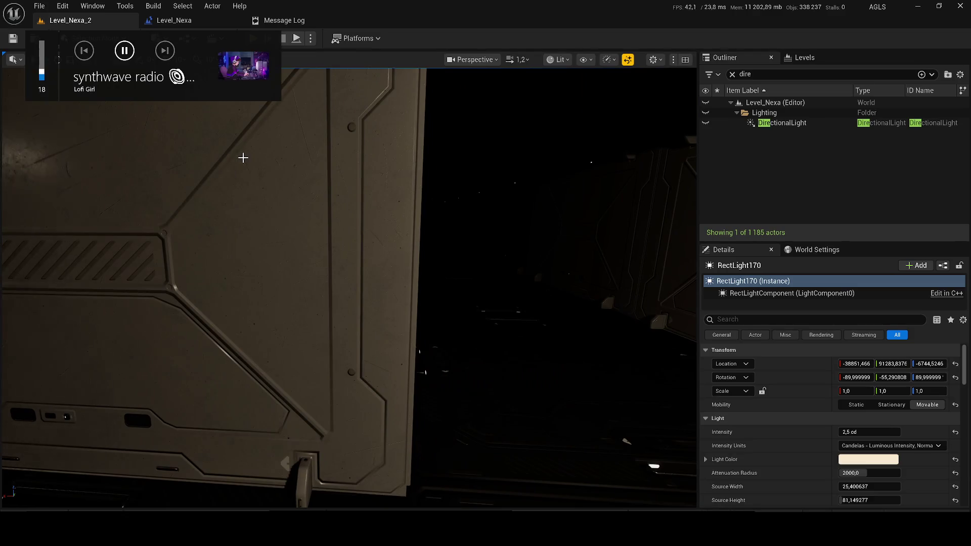
pyautogui.press('XF86AudioLowerVolume')
pyautogui.press('XF86AudioLowerVolume')
pyautogui.moveTo(286, 197); pyautogui.dragTo(334, 221)
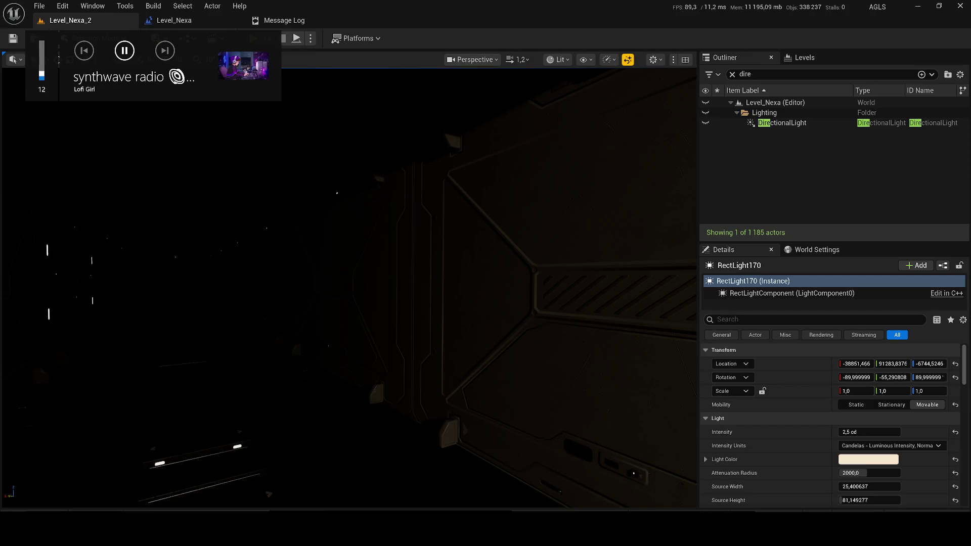
pyautogui.moveTo(240, 222); pyautogui.dragTo(152, 222)
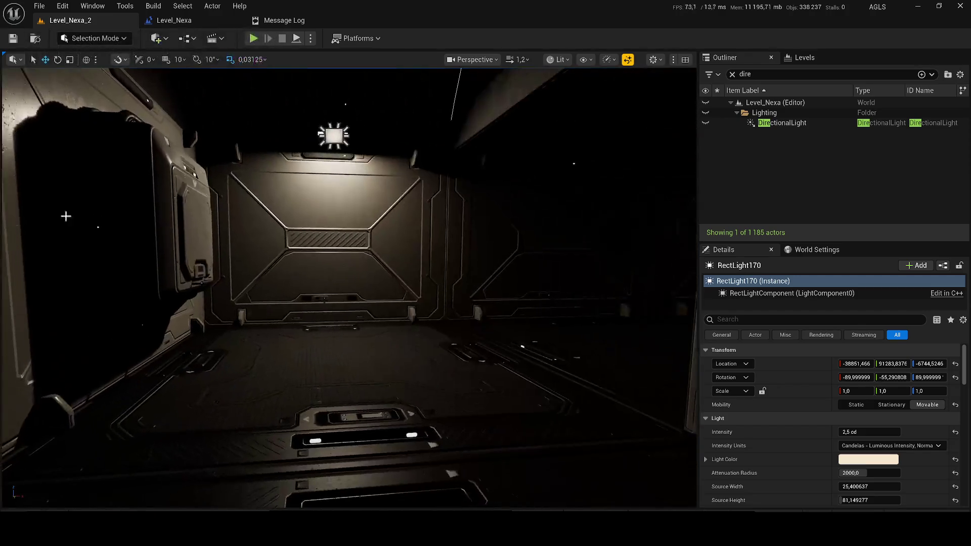
pyautogui.press('XF86AudioLowerVolume')
pyautogui.scroll(5, 144, 236)
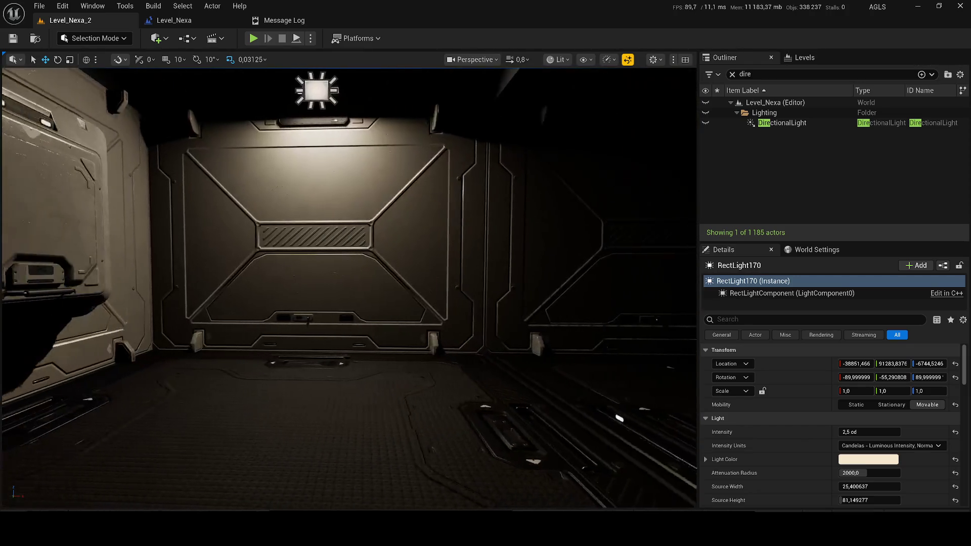
pyautogui.moveTo(145, 236); pyautogui.dragTo(135, 237)
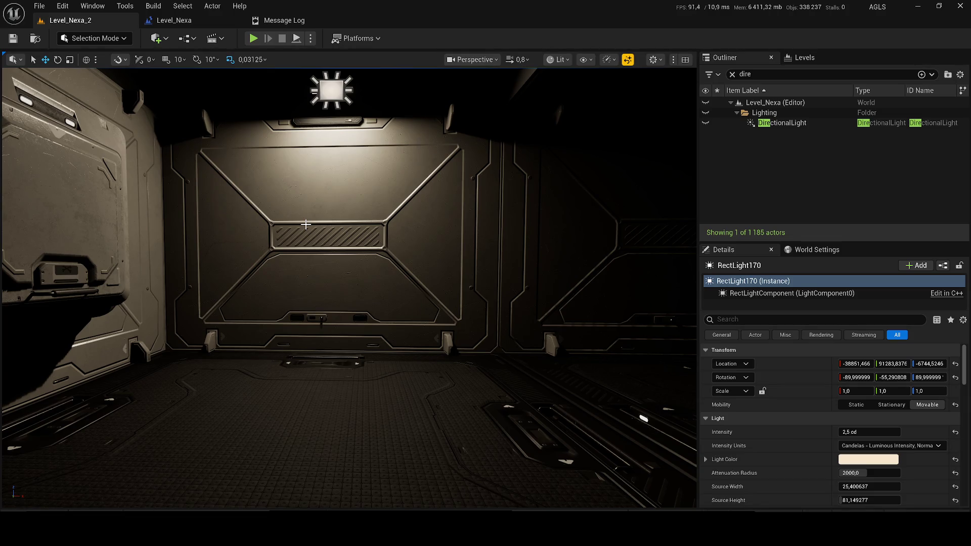
# In the Level_Nexa blueprint, delete Event BeginPlay, then undo the deletion.
pyautogui.click(158, 21)
pyautogui.scroll(-2, 384, 235)
pyautogui.scroll(4, 453, 313)
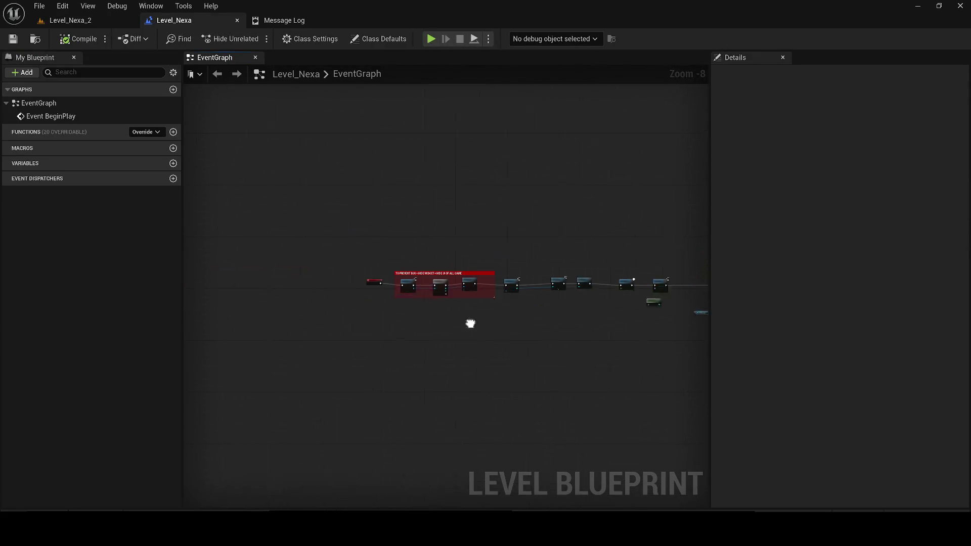
pyautogui.moveTo(384, 233); pyautogui.dragTo(414, 311)
pyautogui.press('Delete')
pyautogui.moveTo(571, 320)
pyautogui.mouseDown()
pyautogui.moveTo(580, 349)
pyautogui.moveTo(266, 341)
pyautogui.moveTo(364, 386)
pyautogui.moveTo(543, 378)
pyautogui.mouseUp()
pyautogui.hotkey('ctrl', 'z')
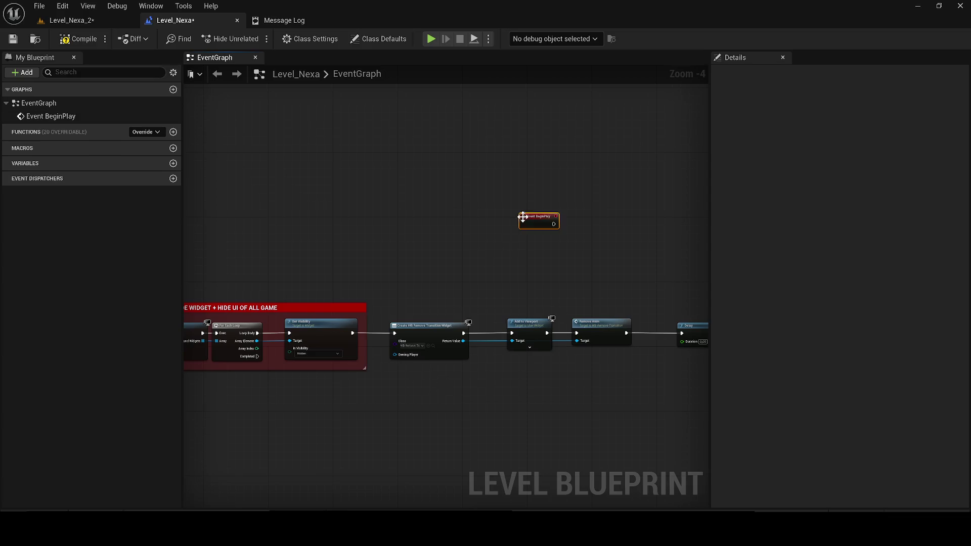
# Copy the Set Input Mode and Set Visibility node groups and wire Event BeginPlay to Set Input Mode Game Only.
pyautogui.moveTo(566, 426)
pyautogui.mouseDown()
pyautogui.moveTo(495, 330)
pyautogui.moveTo(412, 410)
pyautogui.mouseUp()
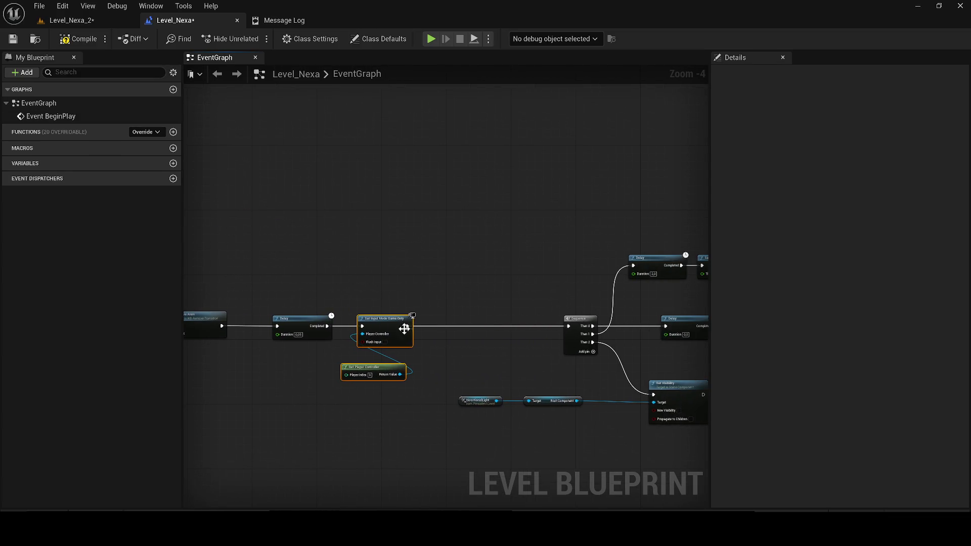
pyautogui.moveTo(660, 442); pyautogui.dragTo(538, 402)
pyautogui.hotkey('ctrl', 'z')
pyautogui.hotkey('ctrl', 'z')
pyautogui.hotkey('ctrl', 'z')
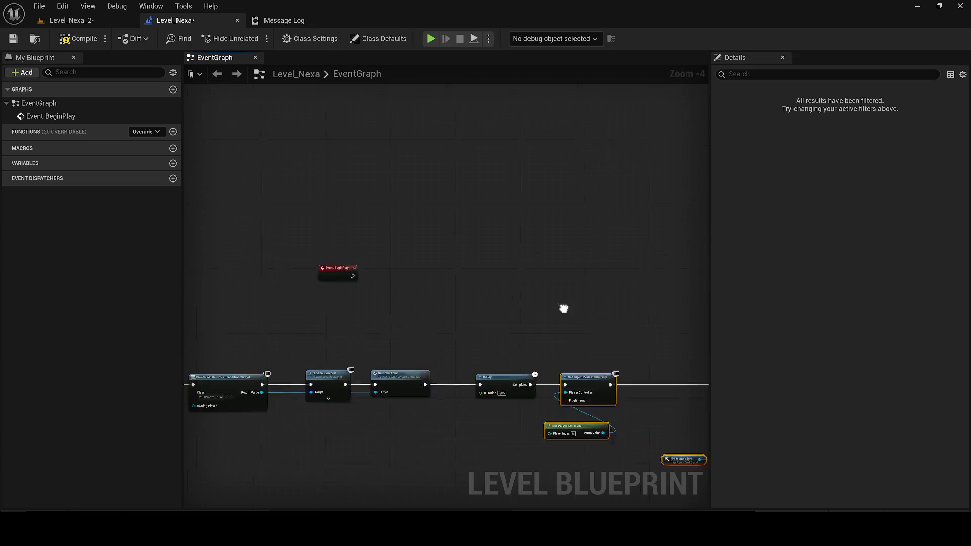
pyautogui.moveTo(310, 236); pyautogui.dragTo(341, 240)
# Arrange the light visibility nodes, wire Set Input Mode to Set Visibility, and add a 'TES NO CINEMATIC' comment.
pyautogui.moveTo(692, 342); pyautogui.dragTo(425, 284)
pyautogui.moveTo(654, 302)
pyautogui.mouseDown()
pyautogui.moveTo(599, 227)
pyautogui.moveTo(703, 230)
pyautogui.mouseUp()
pyautogui.moveTo(382, 240); pyautogui.dragTo(647, 235)
pyautogui.moveTo(707, 303); pyautogui.dragTo(227, 218)
pyautogui.write('c')
pyautogui.write('TES NO CINEM')
pyautogui.write('ATIC')
pyautogui.press('Return')
# Save, then give the comment an opaque peach colour in the Color Picker.
pyautogui.click(14, 41)
pyautogui.click(878, 131)
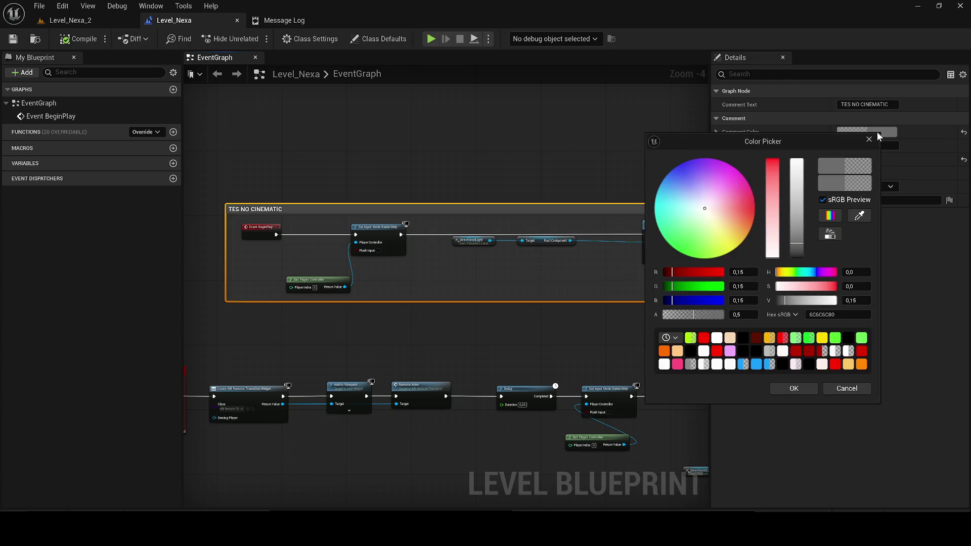
pyautogui.moveTo(745, 217); pyautogui.dragTo(802, 267)
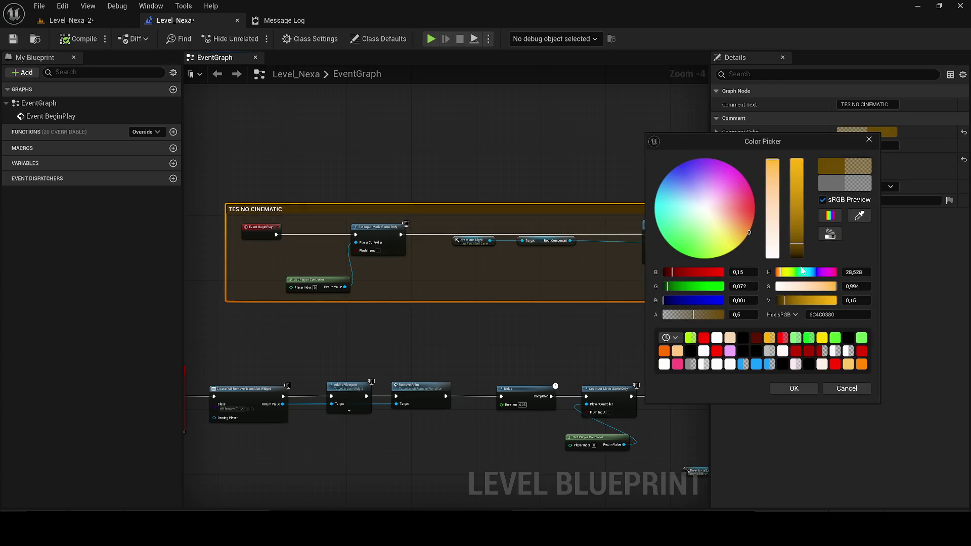
pyautogui.moveTo(707, 319); pyautogui.dragTo(820, 310)
pyautogui.moveTo(749, 232); pyautogui.dragTo(745, 222)
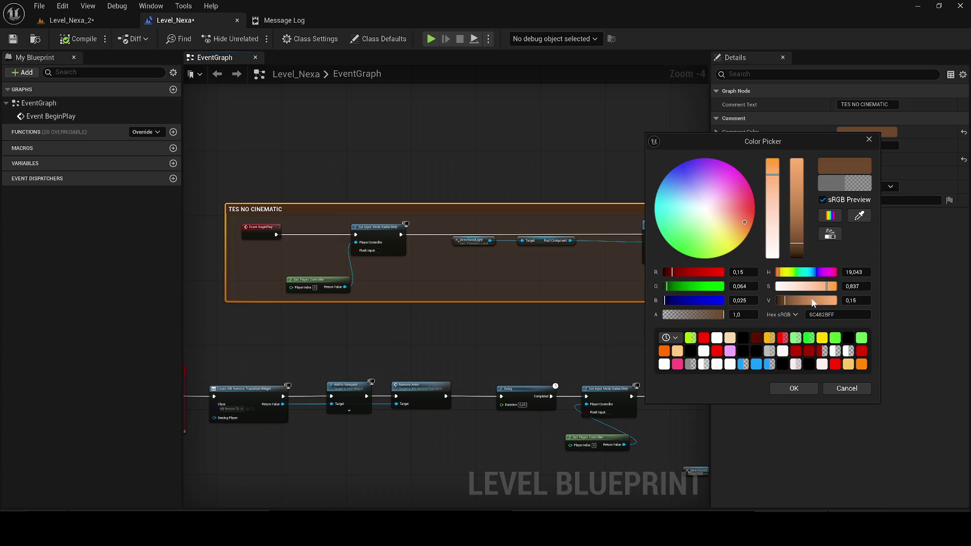
pyautogui.moveTo(815, 302); pyautogui.dragTo(837, 302)
pyautogui.click(794, 389)
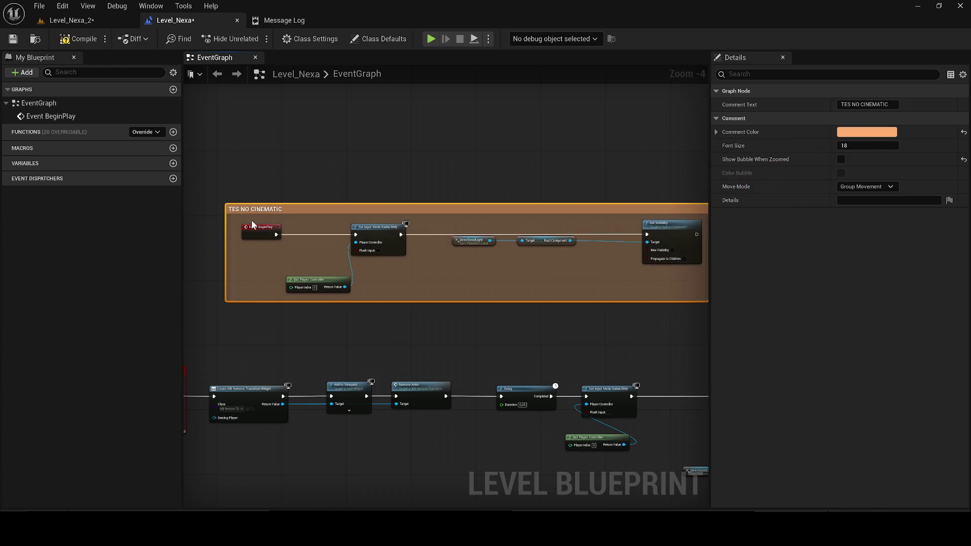
# Rename the comment to 'TEST NO CINEMATIC', then compile and save the blueprint.
pyautogui.scroll(3, 238, 206)
pyautogui.doubleClick(245, 216)
pyautogui.write('T')
pyautogui.press('Return')
pyautogui.click(78, 39)
pyautogui.click(13, 39)
# Play-test Level_Nexa_2, running the character down the corridor with W, then stop.
pyautogui.click(71, 21)
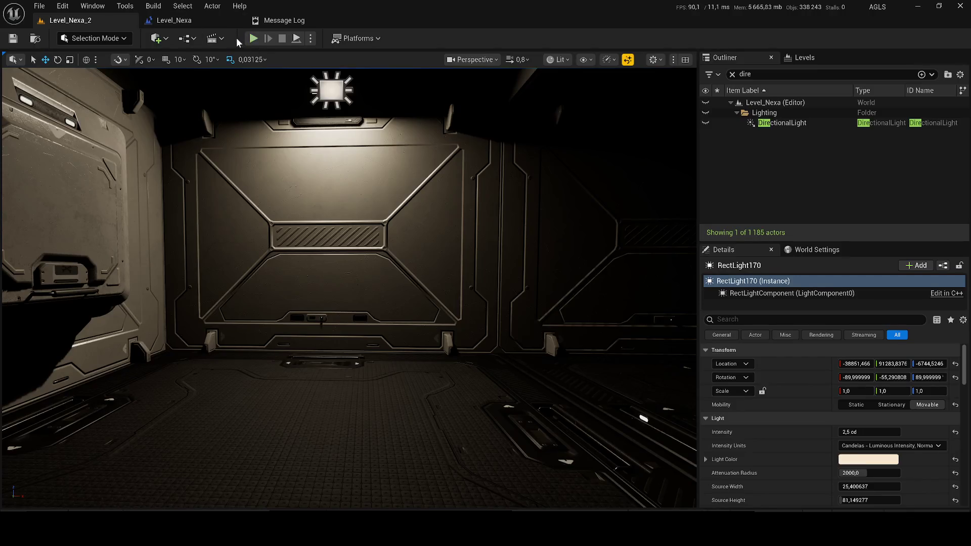
pyautogui.click(249, 39)
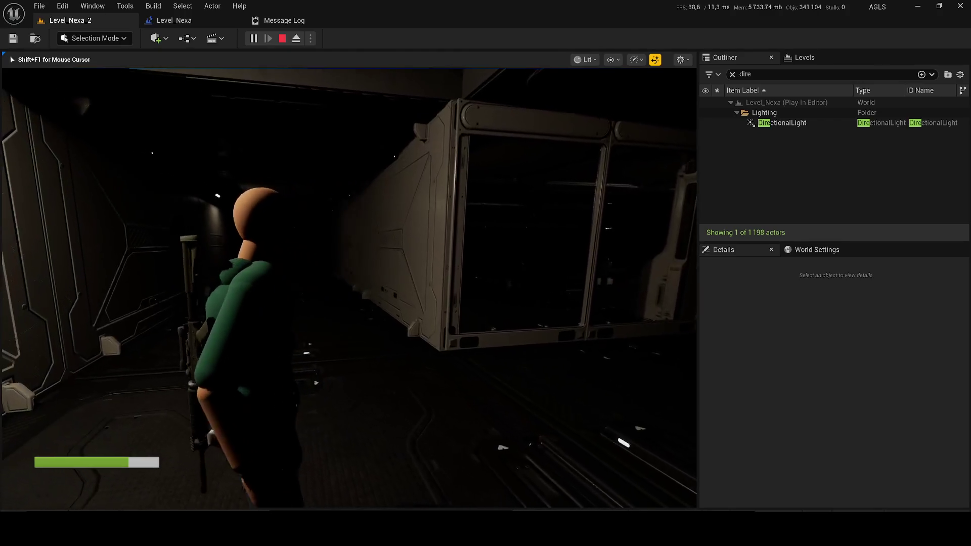
pyautogui.press('w')
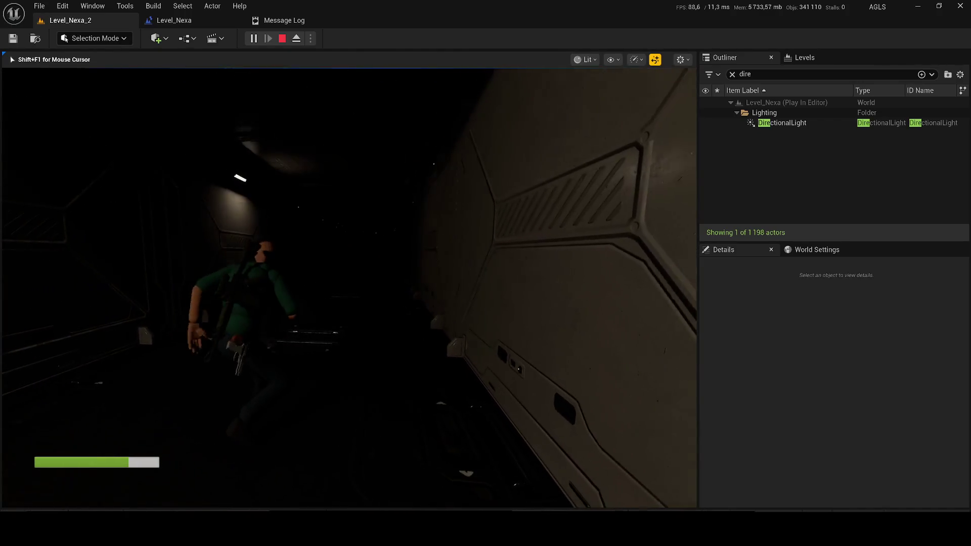
pyautogui.press('w')
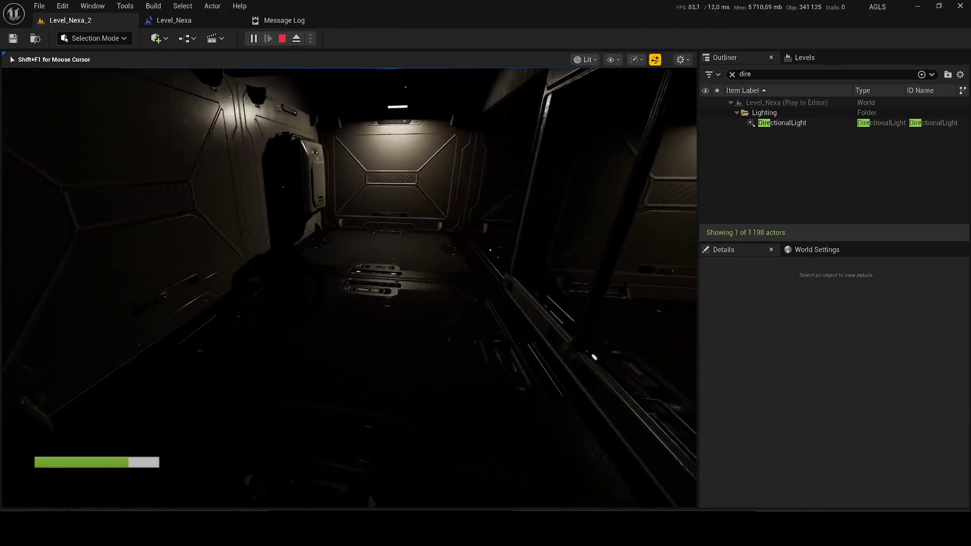
pyautogui.press('Escape')
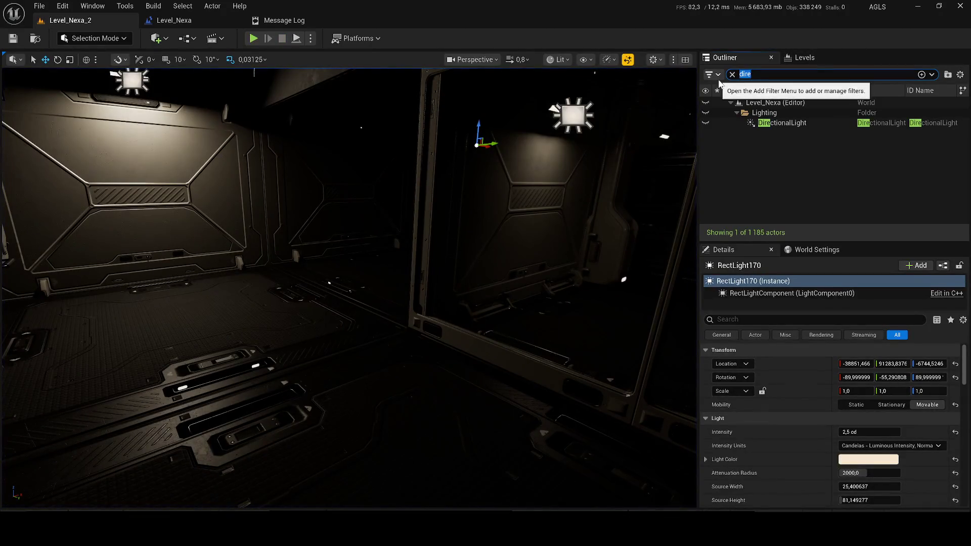
# Unhide the DirectionalLight with its eye icon in the Outliner.
pyautogui.click(706, 123)
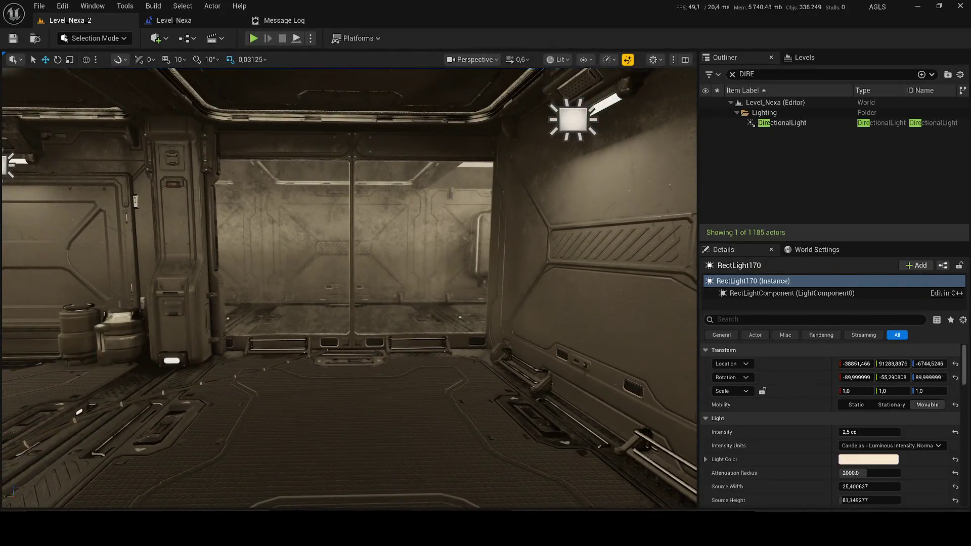
# Delete the wall window mesh and the wall hatch mesh.
pyautogui.click(346, 336)
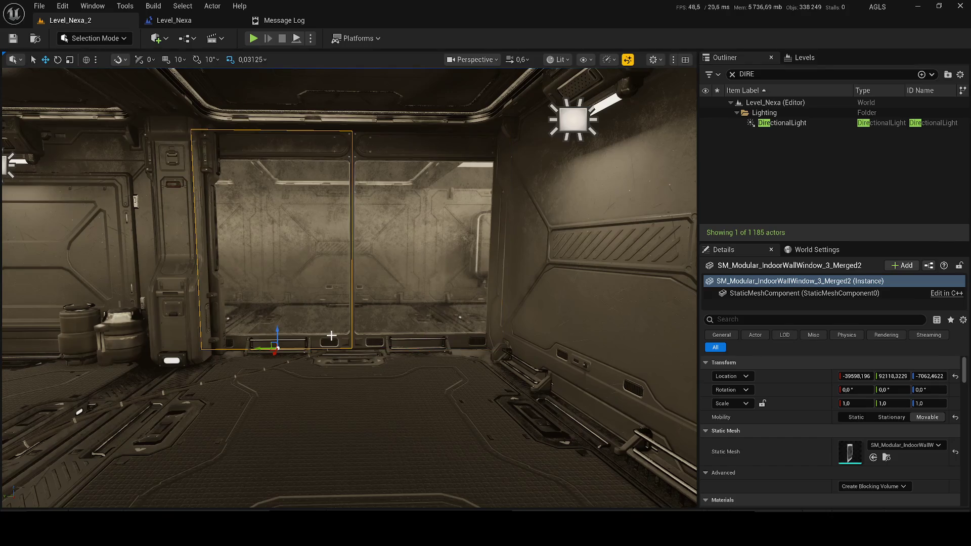
pyautogui.press('Delete')
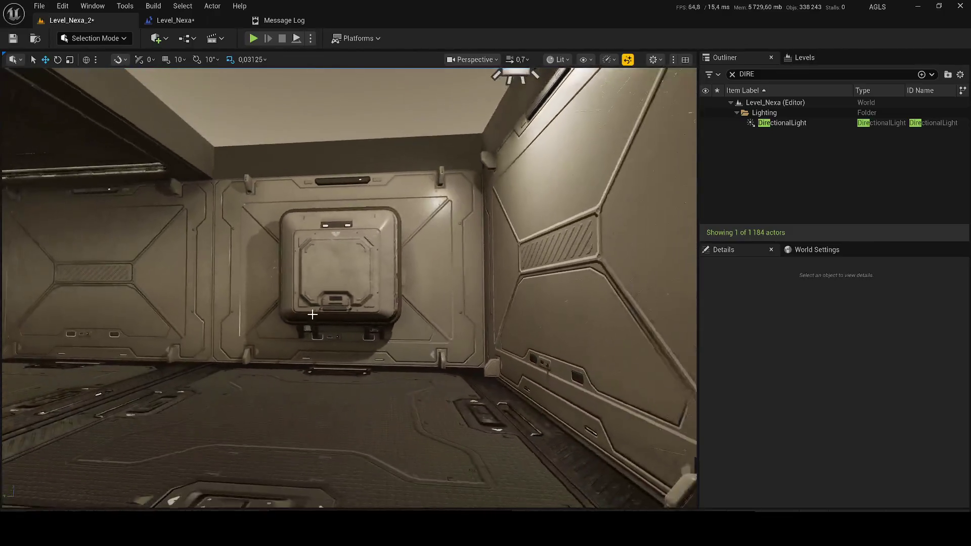
pyautogui.click(312, 315)
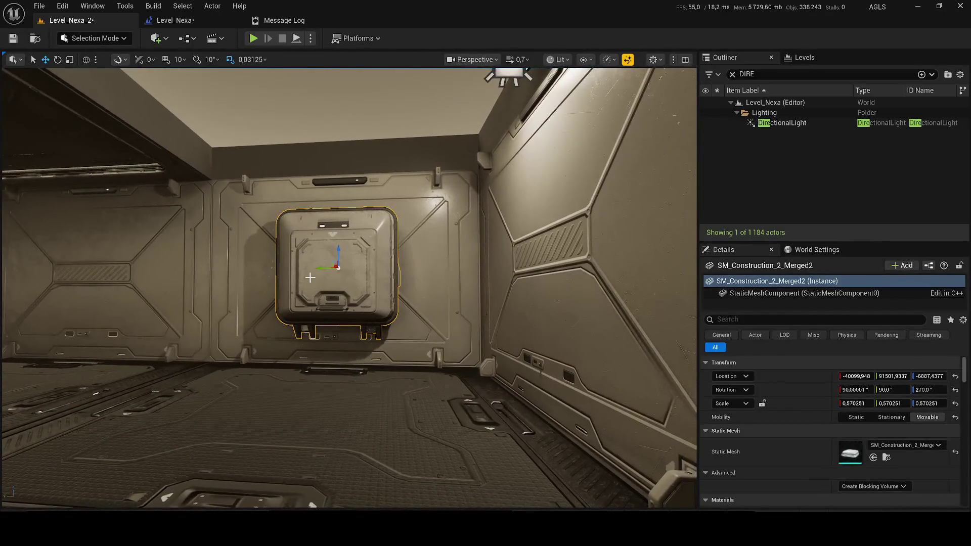
pyautogui.press('Delete')
# Test-play without the hatch, then restore it, frame it, and clear the DIRE Outliner filter.
pyautogui.hotkey('alt', 'p')
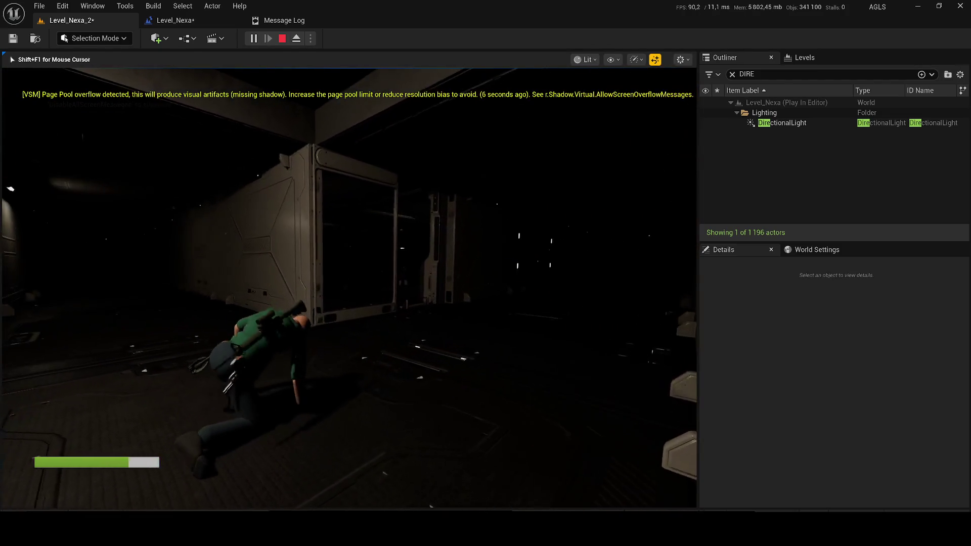
pyautogui.press('Escape')
pyautogui.hotkey('ctrl', 'z')
pyautogui.press('f')
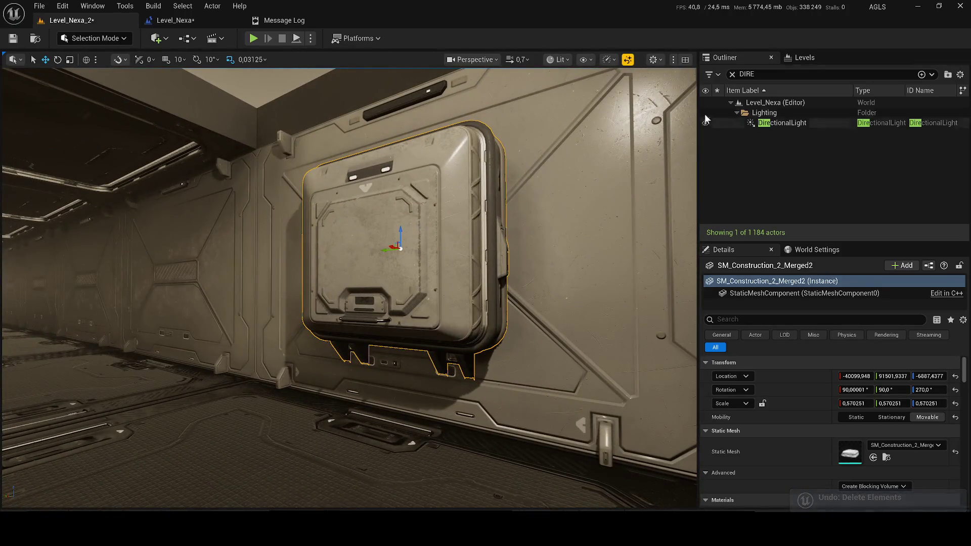
pyautogui.click(732, 75)
# Open SM_Construction_2_Merged2's mesh asset, then close the mesh editor.
pyautogui.rightClick(795, 166)
pyautogui.press('Escape')
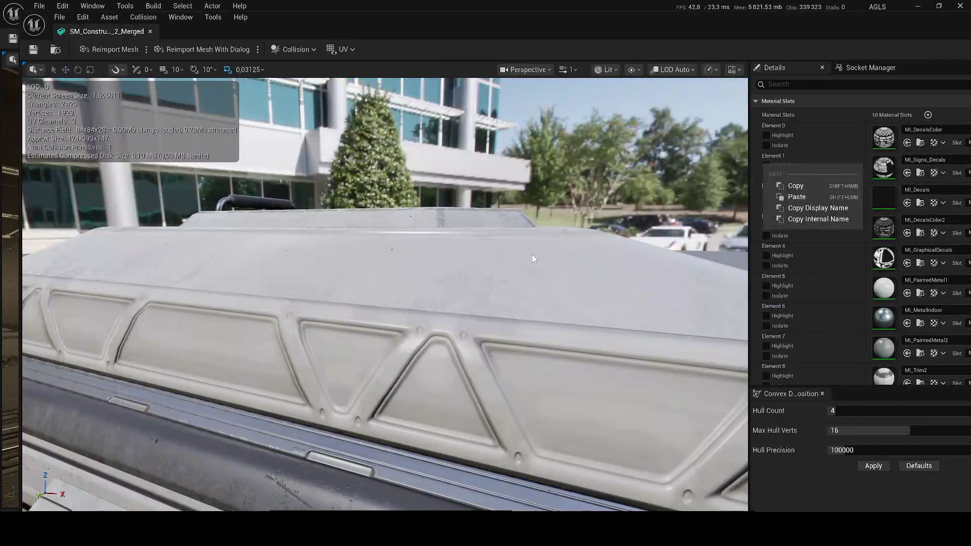
pyautogui.click(151, 31)
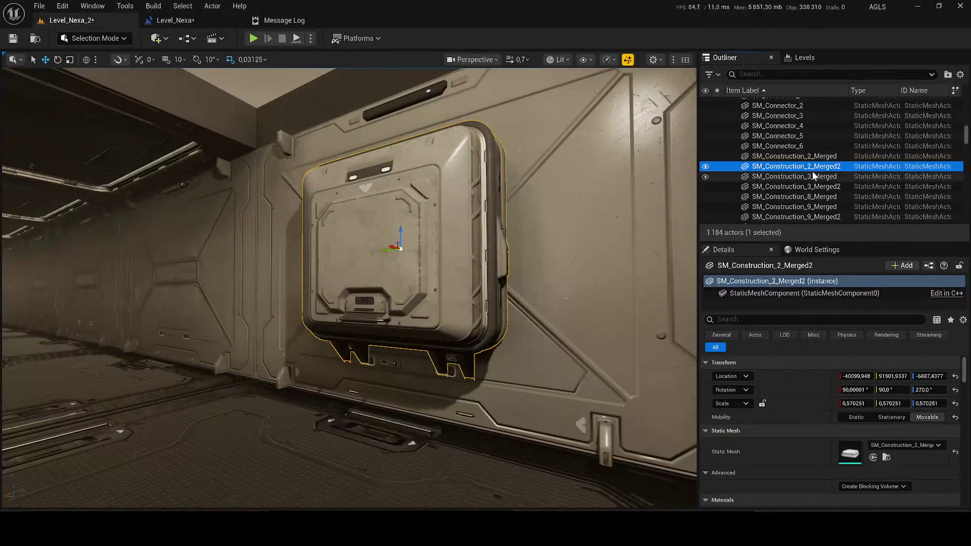
# Browse to SM_Construction_3_Merged's asset, select fixe-Construction-9, and save all with Ctrl+S.
pyautogui.rightClick(813, 174)
pyautogui.click(694, 160)
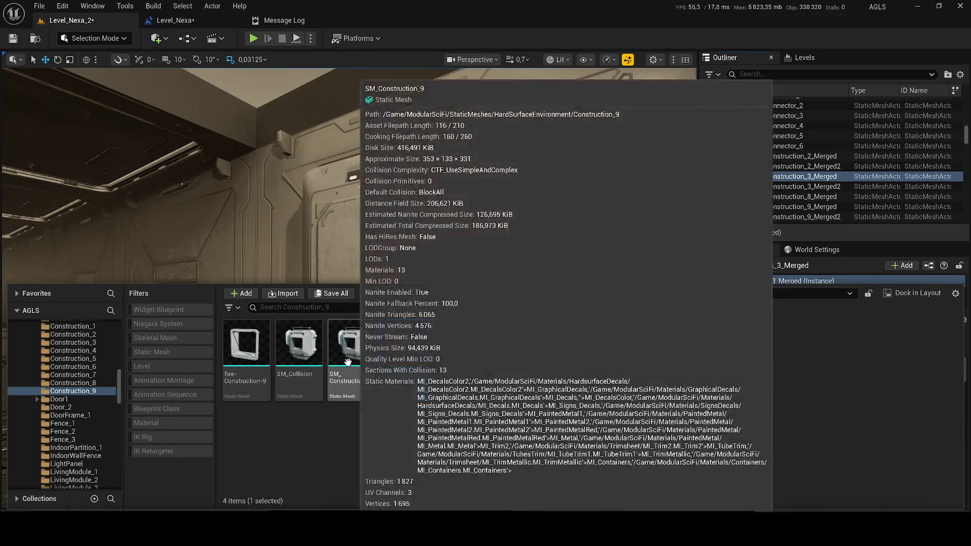
pyautogui.click(247, 352)
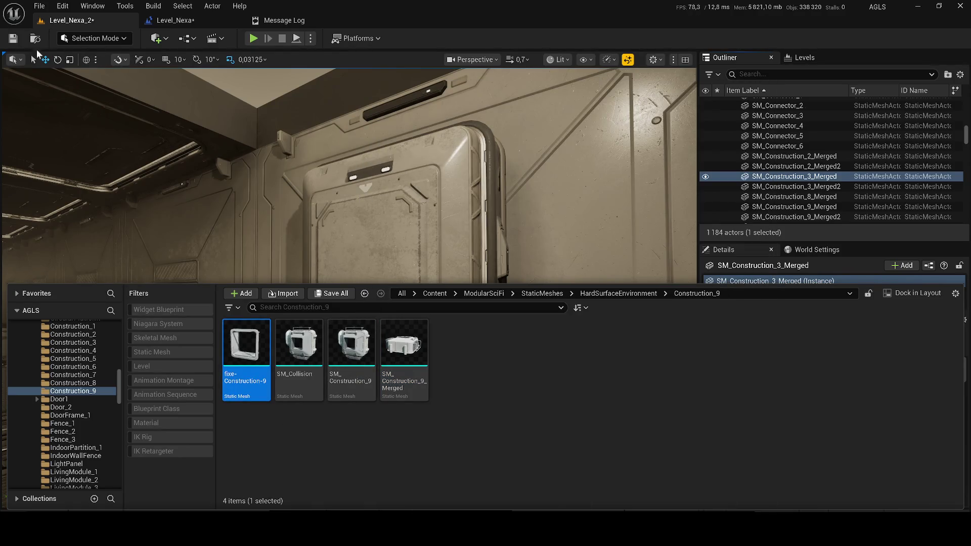
pyautogui.hotkey('ctrl', 's')
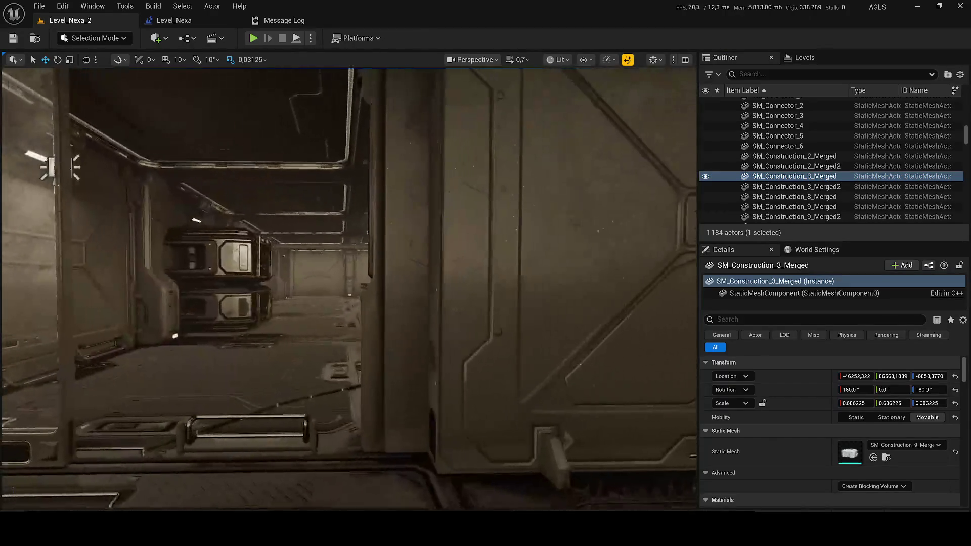
pyautogui.click(452, 348)
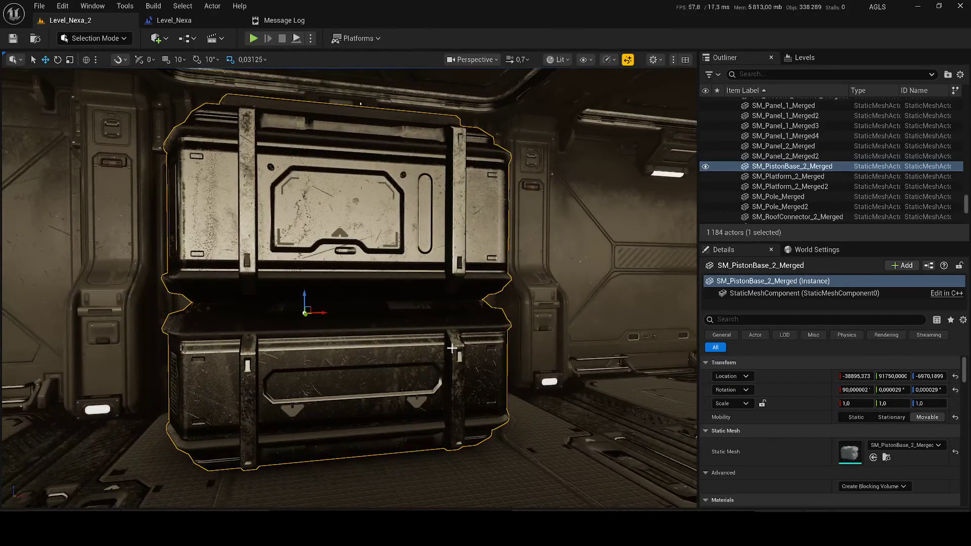
# Locate the crate's SM_PistonBase_2_Merged mesh in the content files, then run and stop a play-test.
pyautogui.rightClick(771, 167)
pyautogui.click(804, 159)
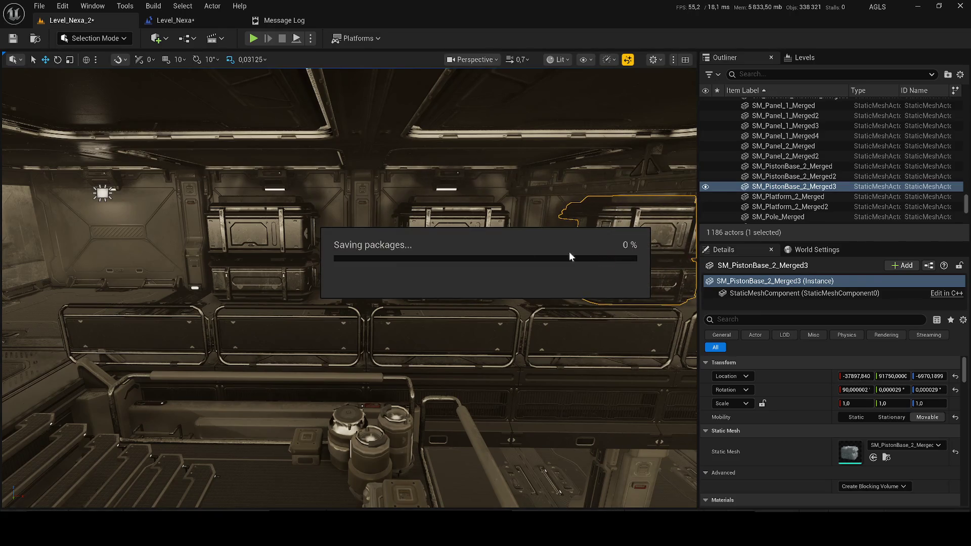
pyautogui.click(254, 38)
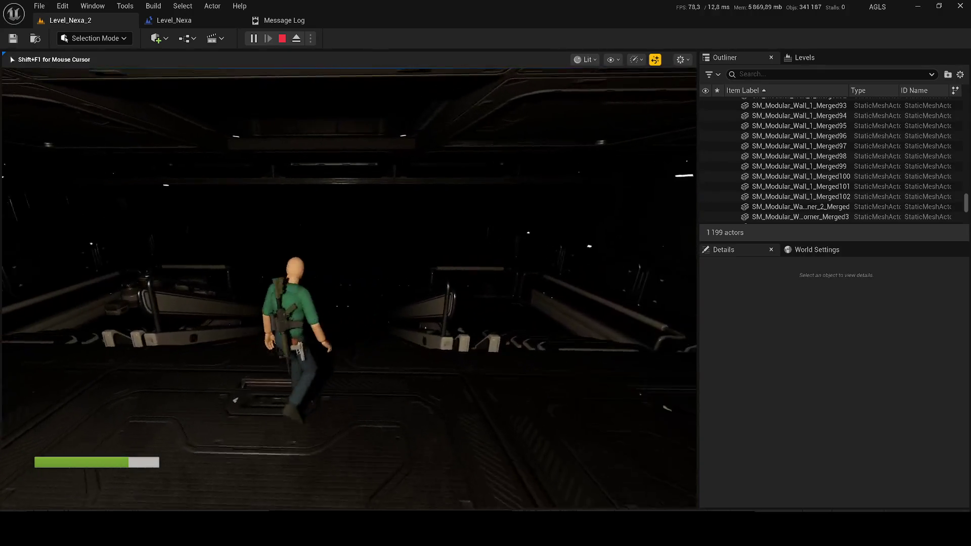
pyautogui.press('Escape')
# Select the RectLight37 spotlight, filter the Outliner to DIR and hide the DirectionalLight.
pyautogui.moveTo(402, 249); pyautogui.dragTo(402, 187)
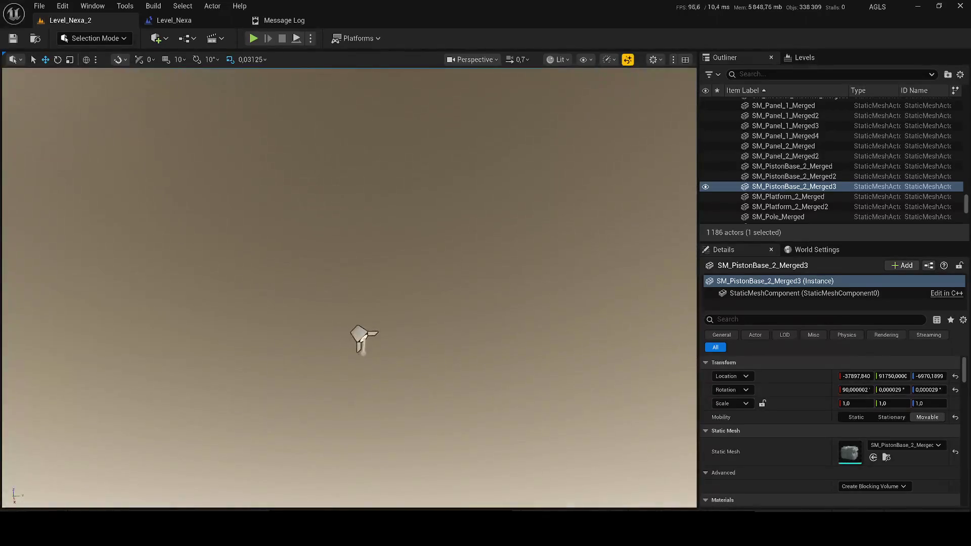
pyautogui.click(371, 332)
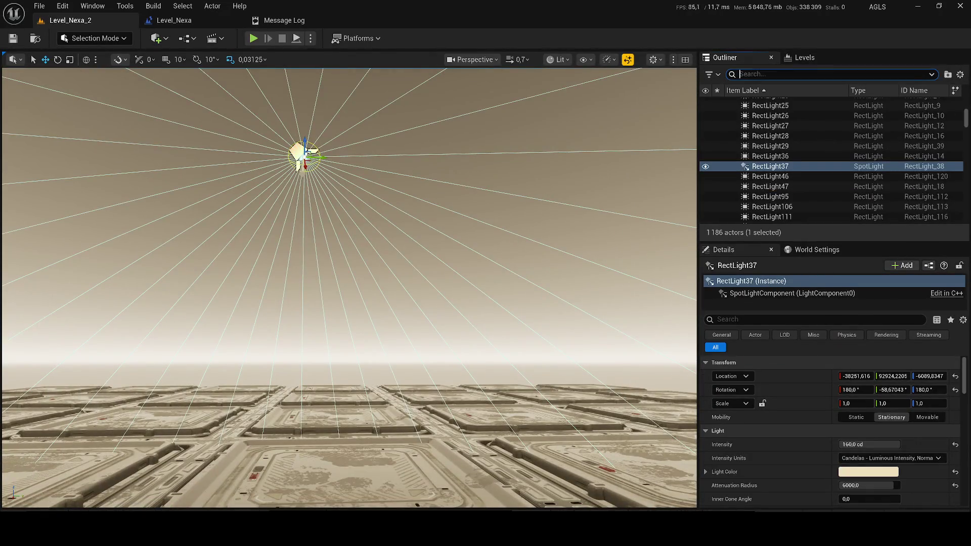
pyautogui.write('DIR')
pyautogui.click(706, 121)
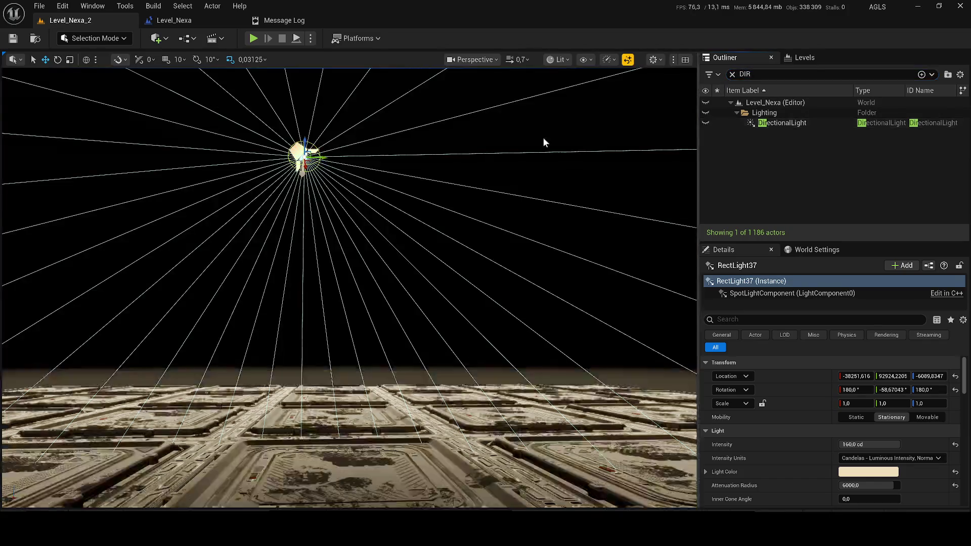
# Widen RectLight37's inner cone angle to 80 and move it to X -38812,693, Z -6406,5489.
pyautogui.moveTo(576, 221); pyautogui.dragTo(597, 212)
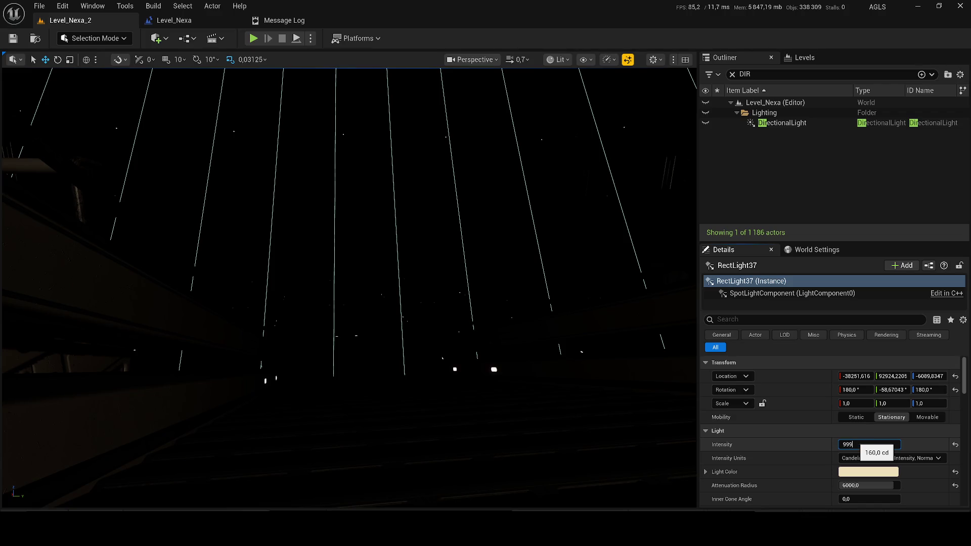
pyautogui.moveTo(396, 210)
pyautogui.mouseDown()
pyautogui.moveTo(384, 223)
pyautogui.moveTo(365, 192)
pyautogui.moveTo(344, 238)
pyautogui.mouseUp()
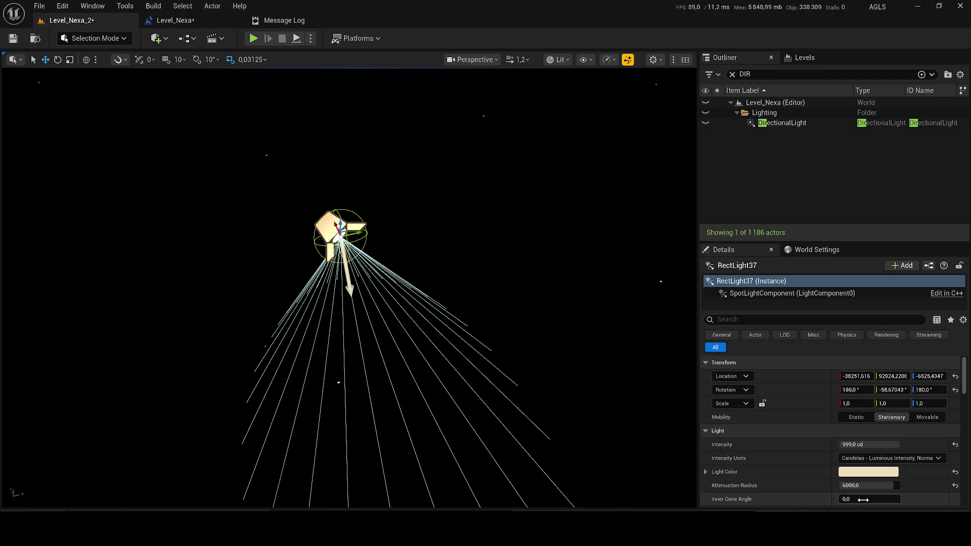
pyautogui.moveTo(864, 500); pyautogui.dragTo(891, 500)
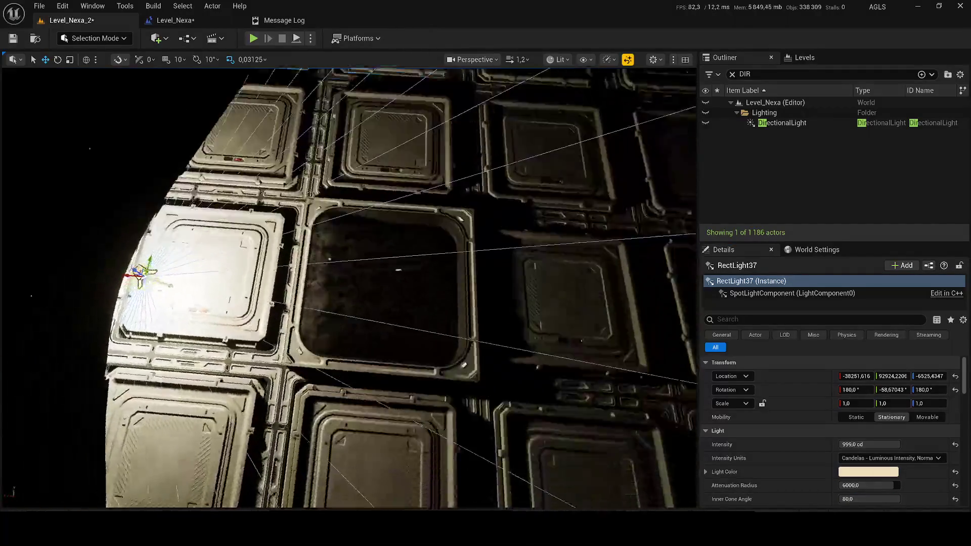
pyautogui.moveTo(349, 283)
pyautogui.mouseDown()
pyautogui.moveTo(362, 258)
pyautogui.moveTo(438, 278)
pyautogui.mouseUp()
pyautogui.moveTo(364, 283)
pyautogui.mouseDown()
pyautogui.moveTo(181, 263)
pyautogui.moveTo(233, 243)
pyautogui.mouseUp()
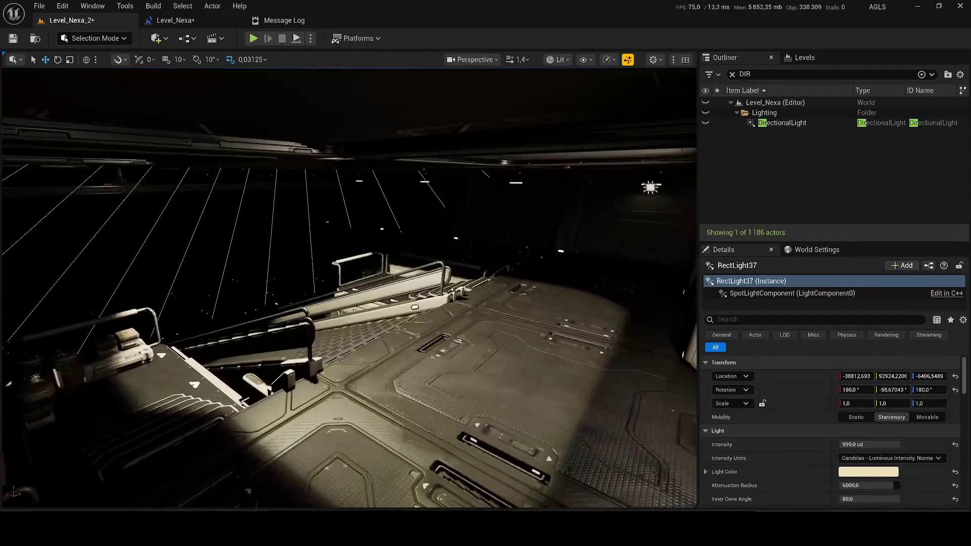
# Change RectLight37's light colour to red-orange (F17700FF).
pyautogui.click(860, 475)
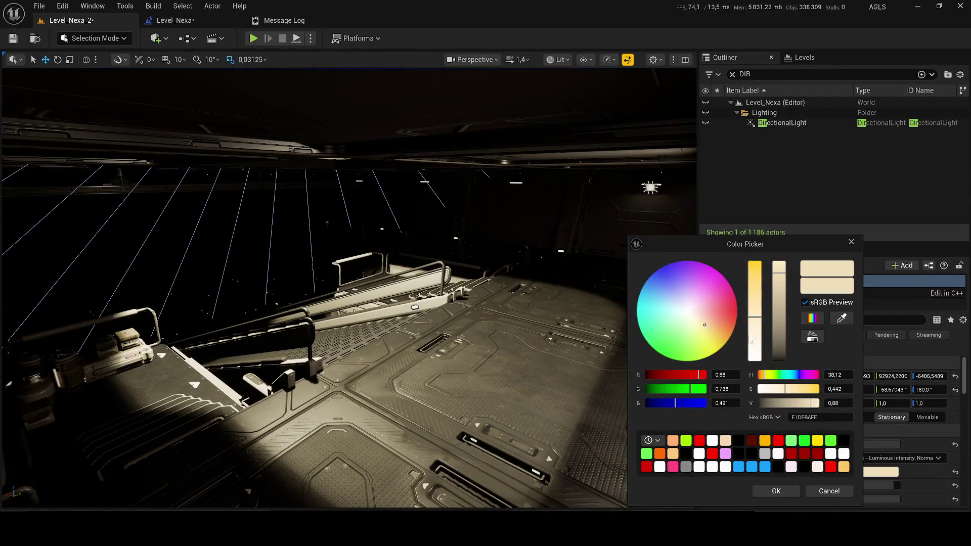
pyautogui.click(733, 330)
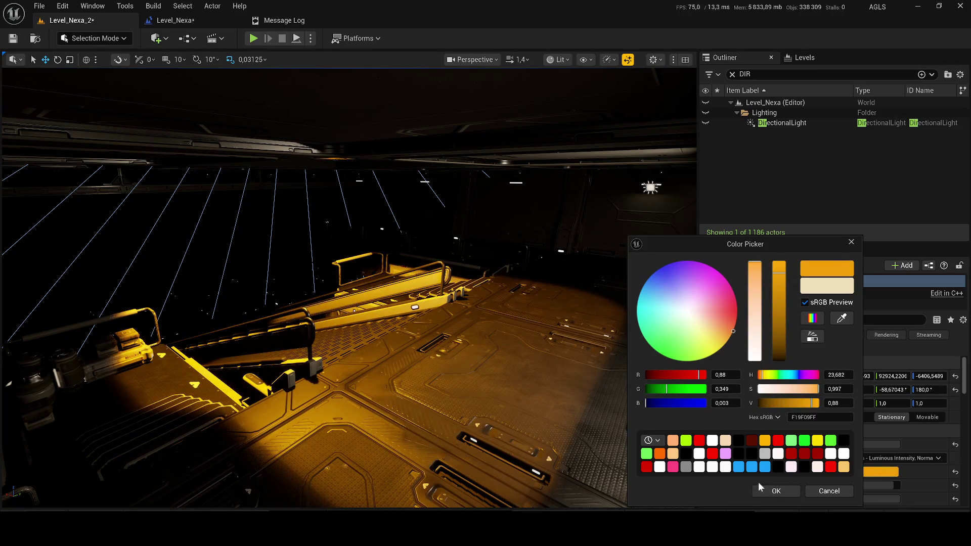
pyautogui.moveTo(733, 332); pyautogui.dragTo(737, 320)
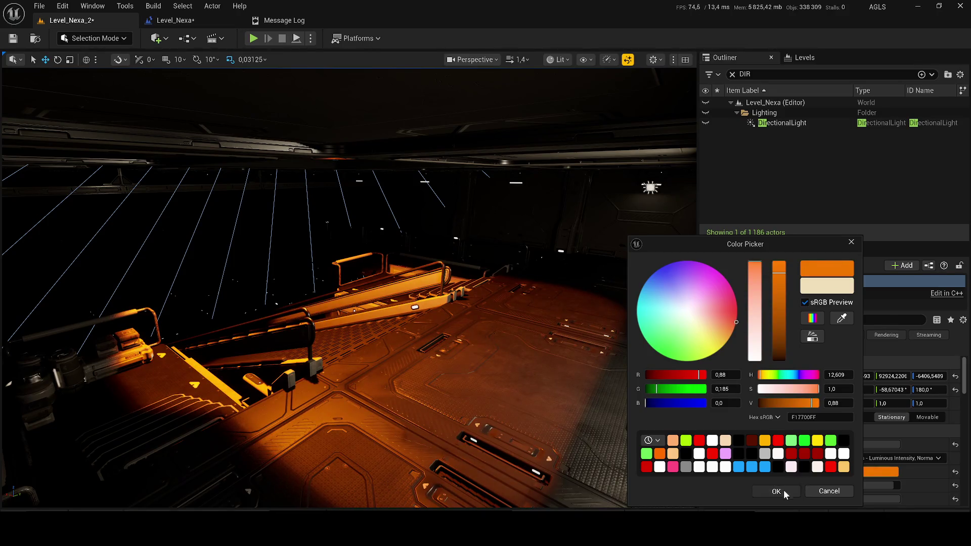
pyautogui.click(785, 493)
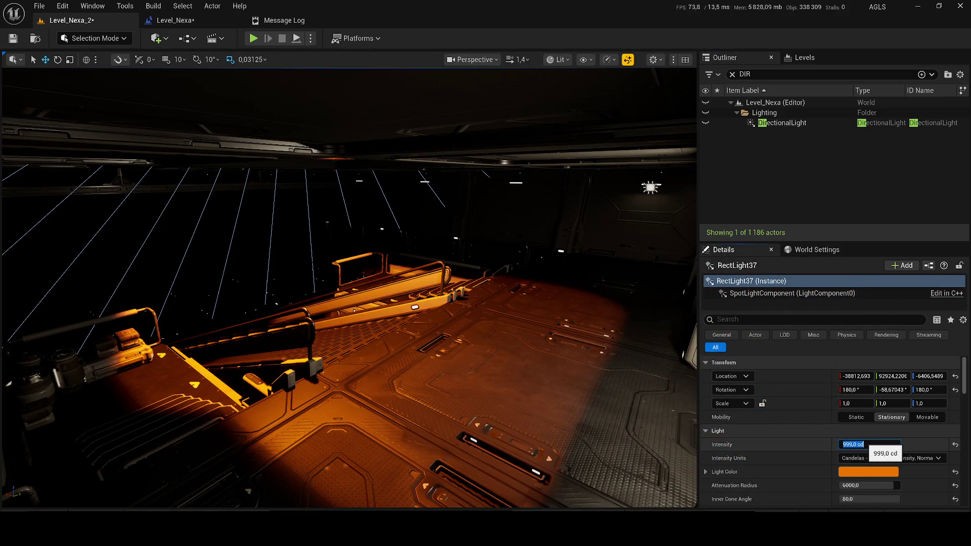
# Lower RectLight37's intensity to 50 cd and clear the DIR filter from the Outliner.
pyautogui.write('50')
pyautogui.press('Return')
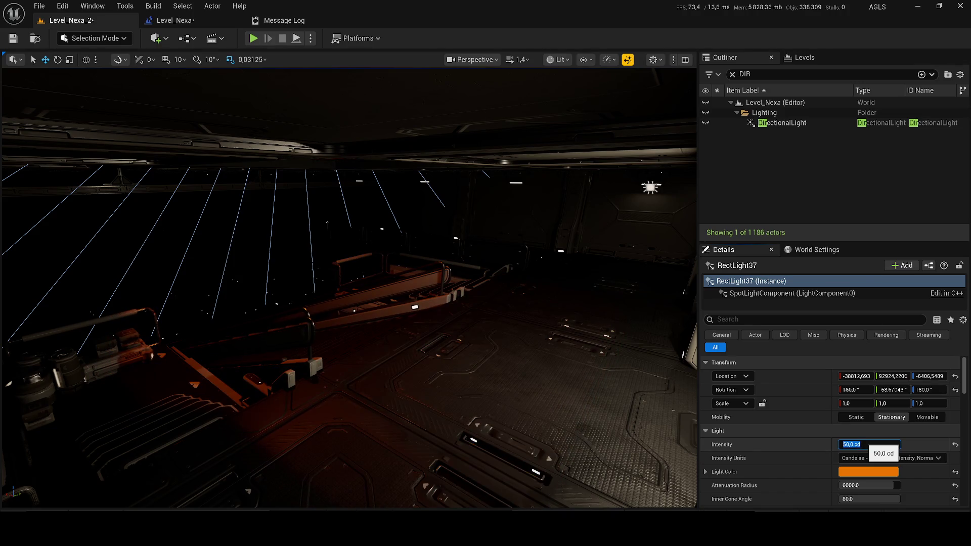
pyautogui.click(732, 74)
# Duplicate RectLight37 below itself as RectLight38 and re-aim the copy to about -44,46 pitch.
pyautogui.press('f')
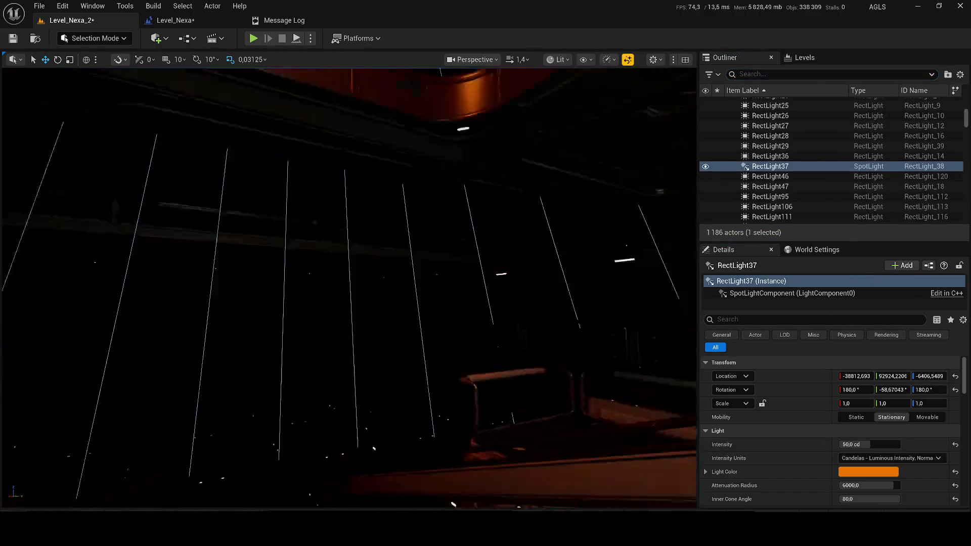
pyautogui.scroll(-5, 442, 277)
pyautogui.scroll(2, 442, 277)
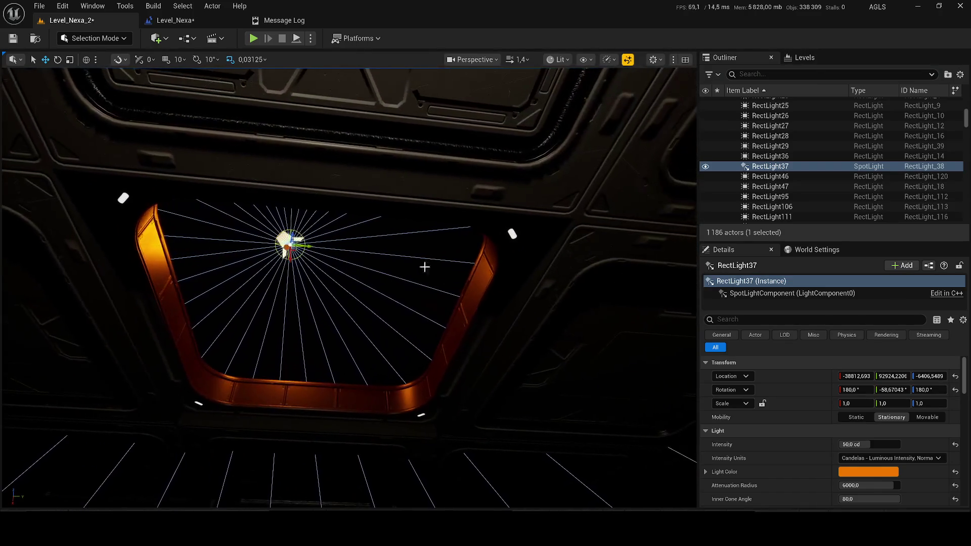
pyautogui.scroll(5, 349, 287)
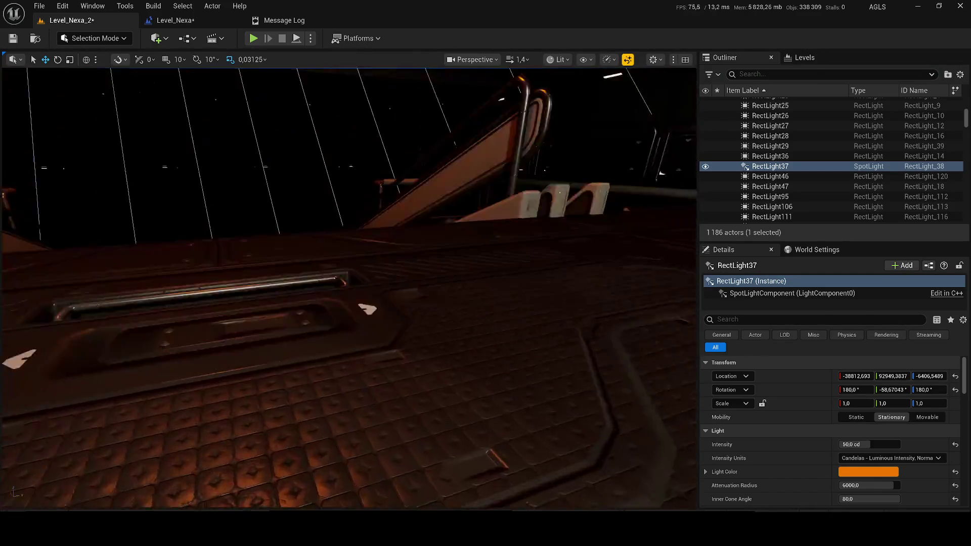
pyautogui.scroll(-4, 413, 232)
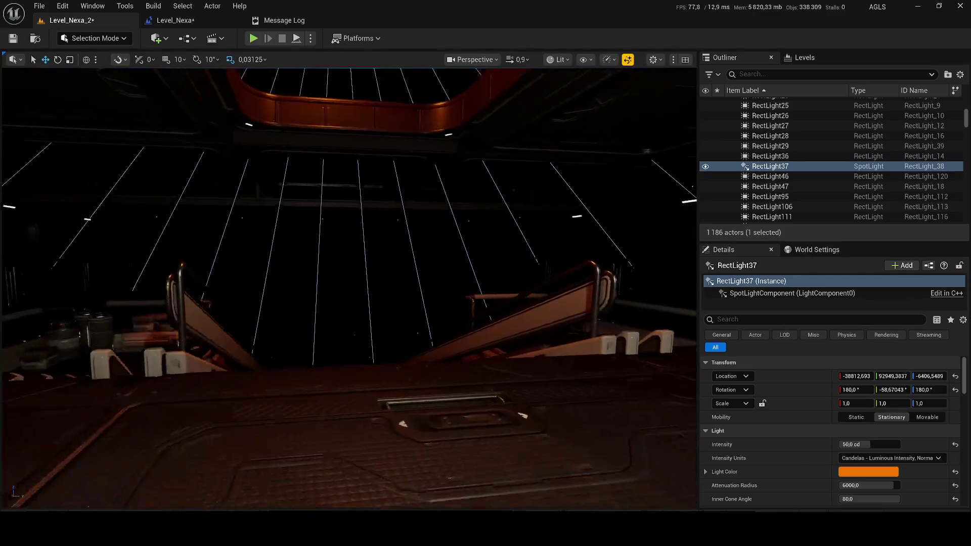
pyautogui.moveTo(357, 206)
pyautogui.mouseDown()
pyautogui.moveTo(347, 391)
pyautogui.moveTo(293, 82)
pyautogui.moveTo(411, 202)
pyautogui.moveTo(427, 324)
pyautogui.mouseUp()
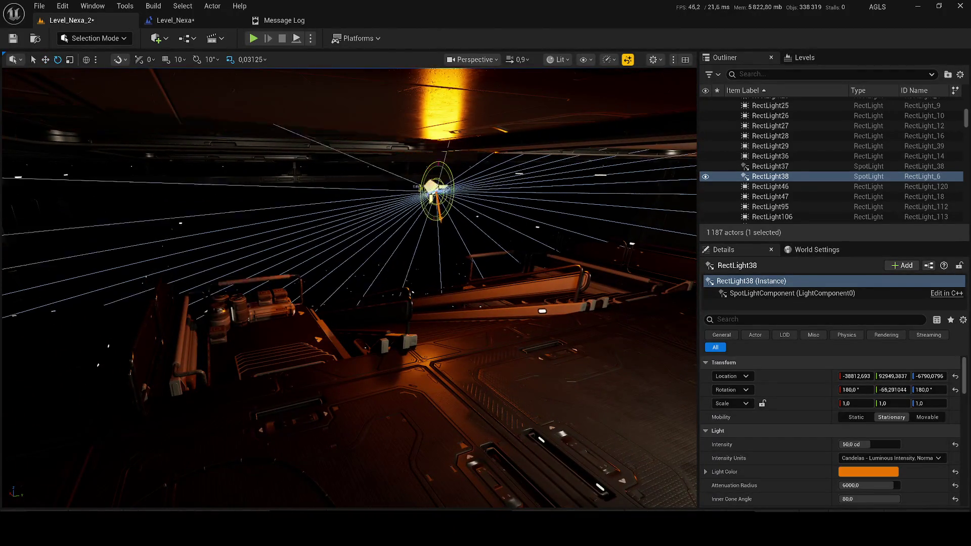
pyautogui.moveTo(449, 226)
pyautogui.mouseDown()
pyautogui.moveTo(445, 151)
pyautogui.moveTo(428, 147)
pyautogui.mouseUp()
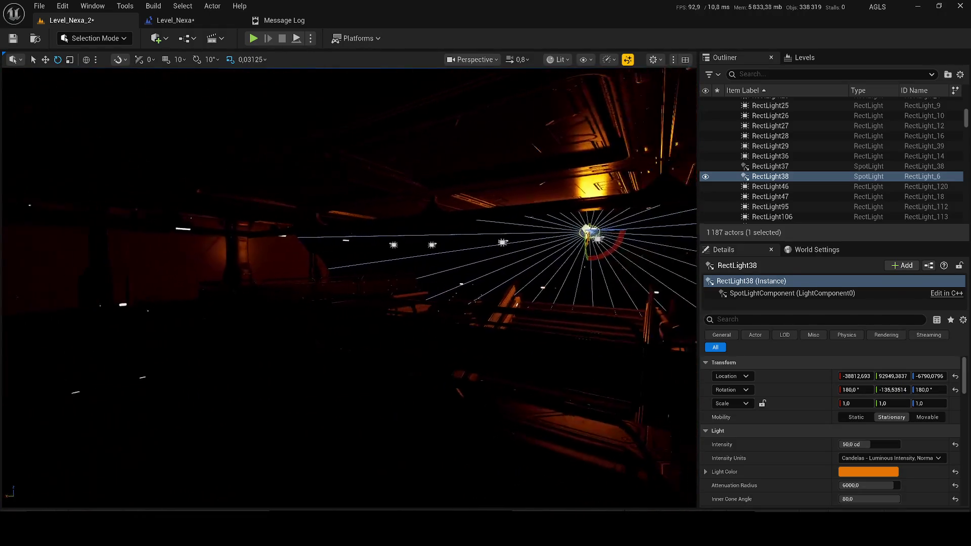
# Play-test the level in the editor, walking toward the staircase, then stop the session.
pyautogui.moveTo(485, 217); pyautogui.dragTo(504, 215)
pyautogui.click(792, 194)
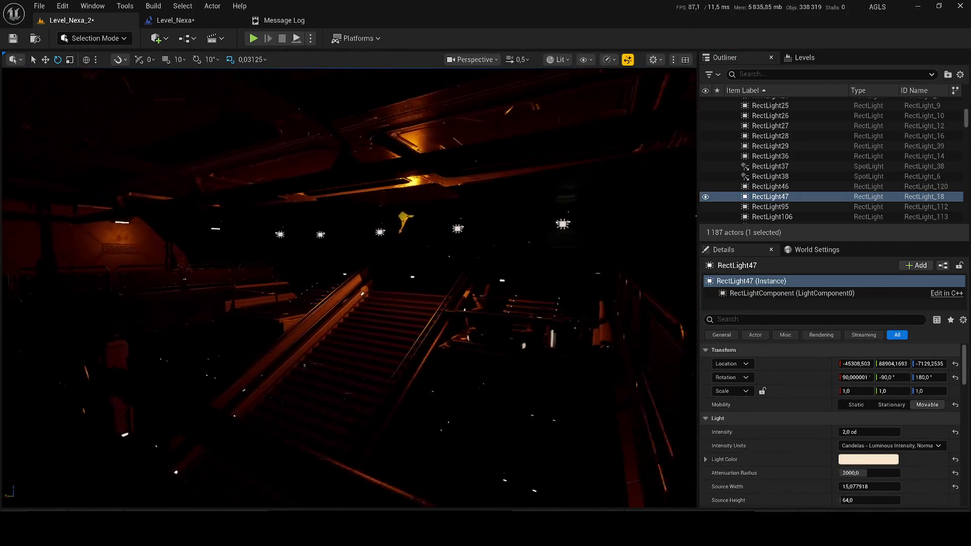
pyautogui.click(311, 39)
pyautogui.click(354, 106)
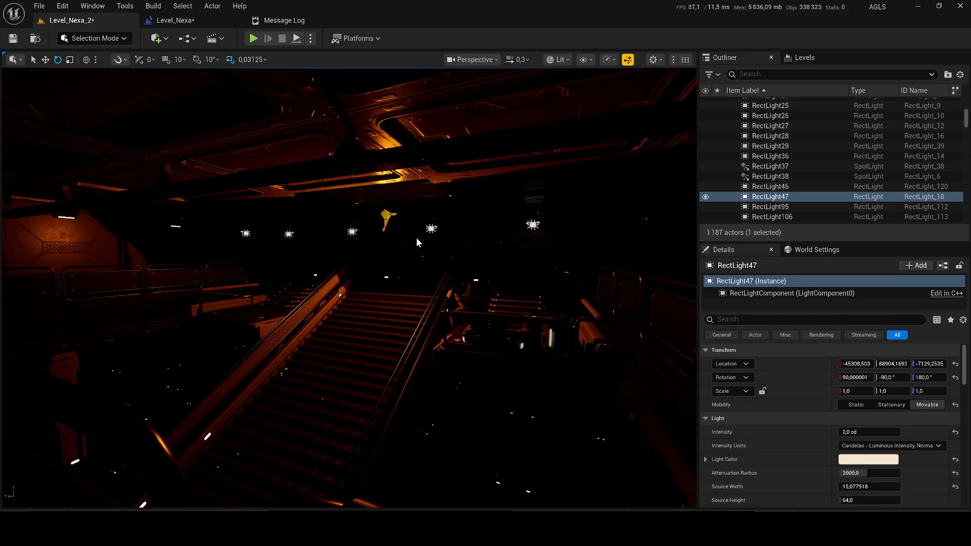
pyautogui.press('w')
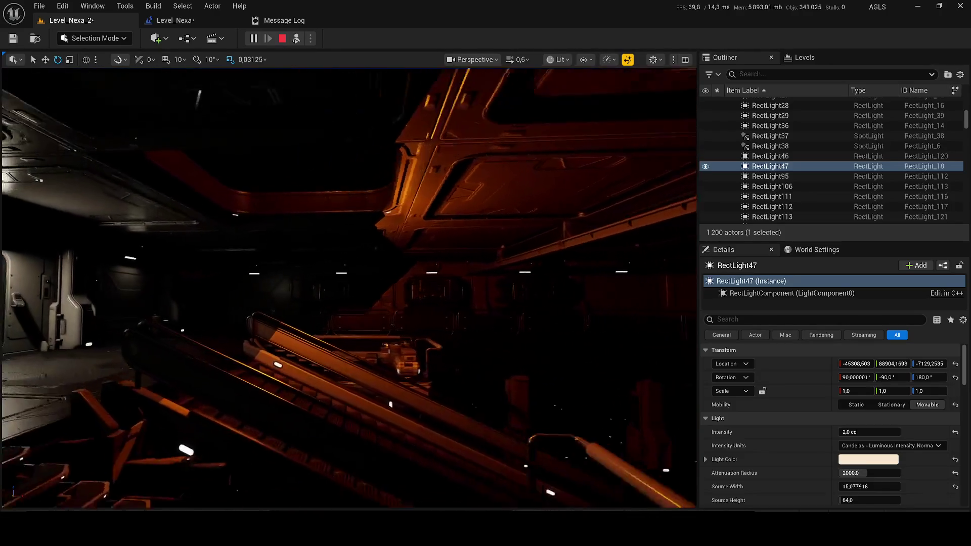
pyautogui.press('Escape')
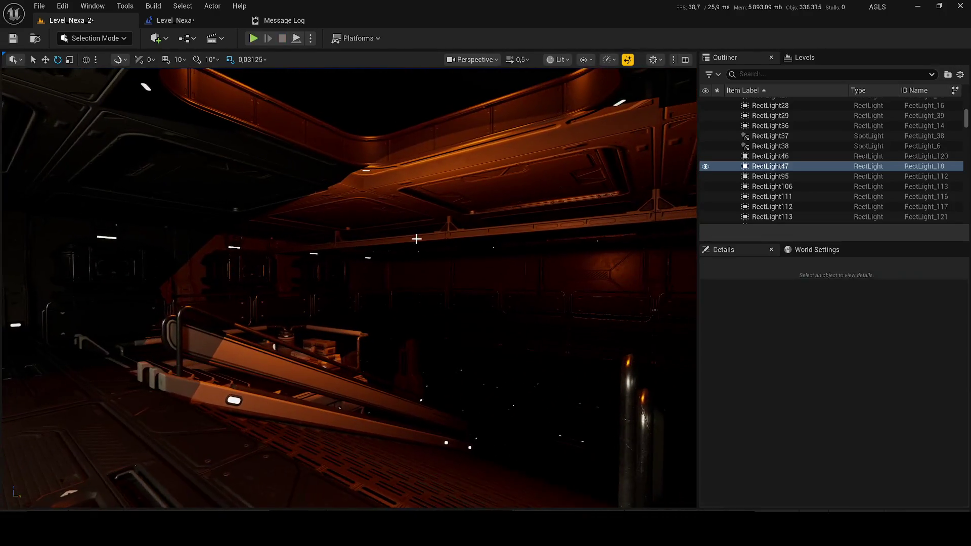
# Select RectLight38 and start another play-in-editor session with Alt+P.
pyautogui.click(382, 187)
pyautogui.moveTo(382, 186)
pyautogui.mouseDown()
pyautogui.moveTo(351, 198)
pyautogui.moveTo(341, 113)
pyautogui.mouseUp()
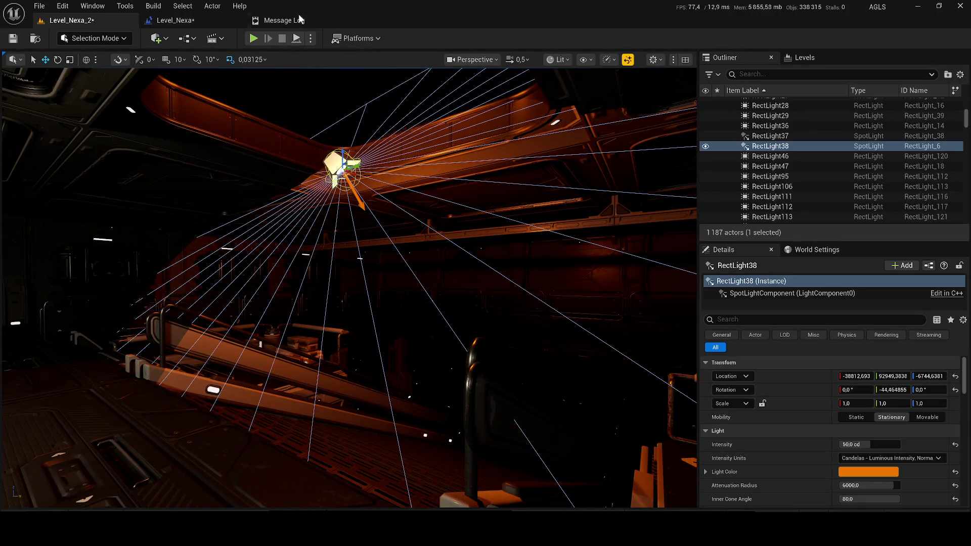
pyautogui.hotkey('alt', 'p')
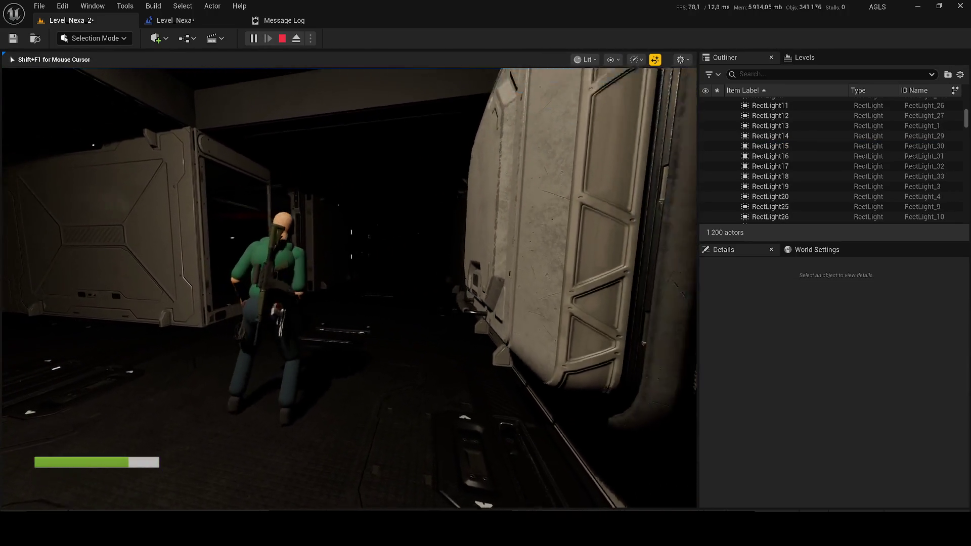
# Run the character up the staircase with the Gameplay Debugger overlay shown.
pyautogui.press('w')
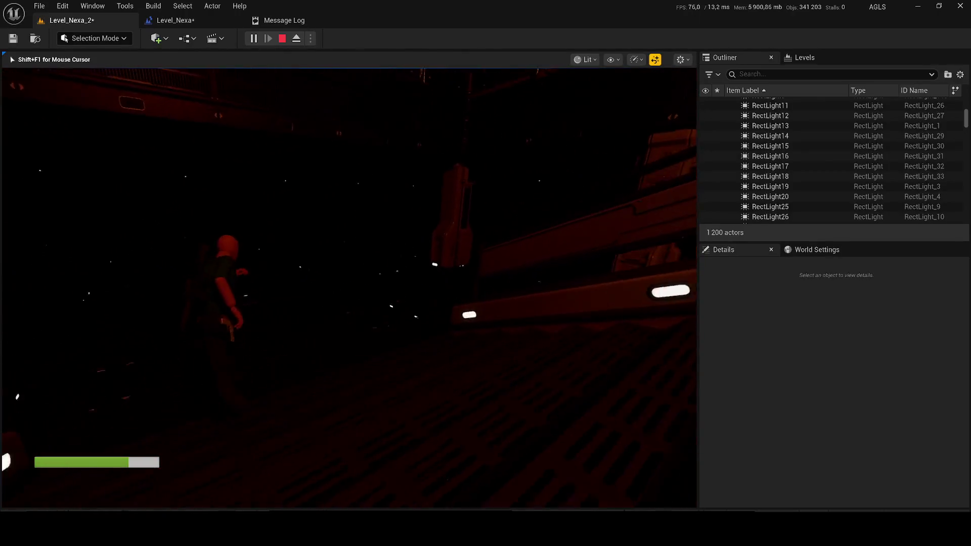
pyautogui.press("'")
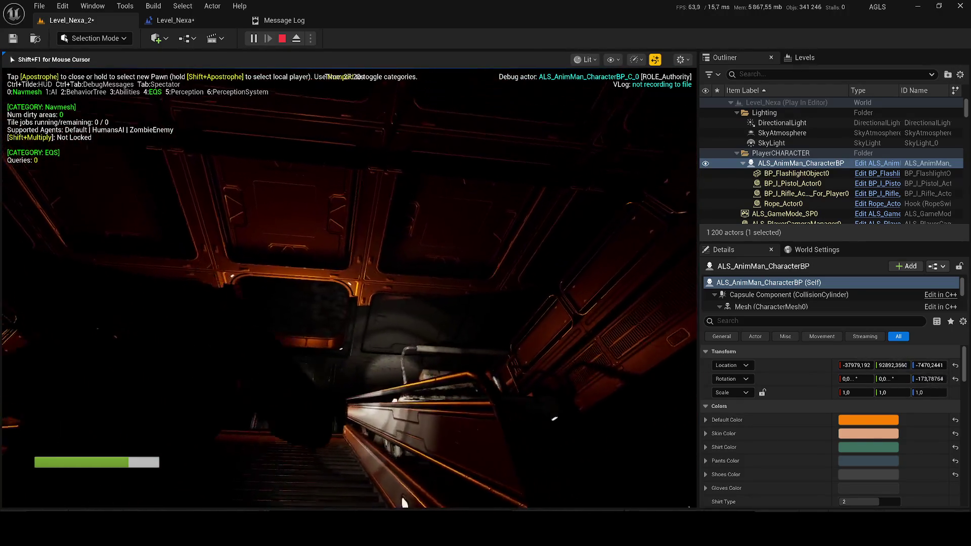
pyautogui.press('w')
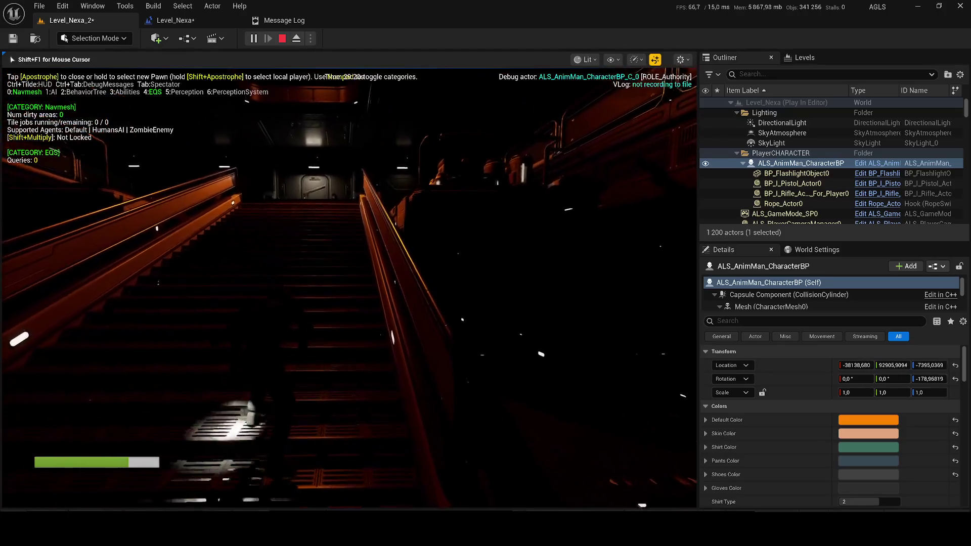
pyautogui.press('w')
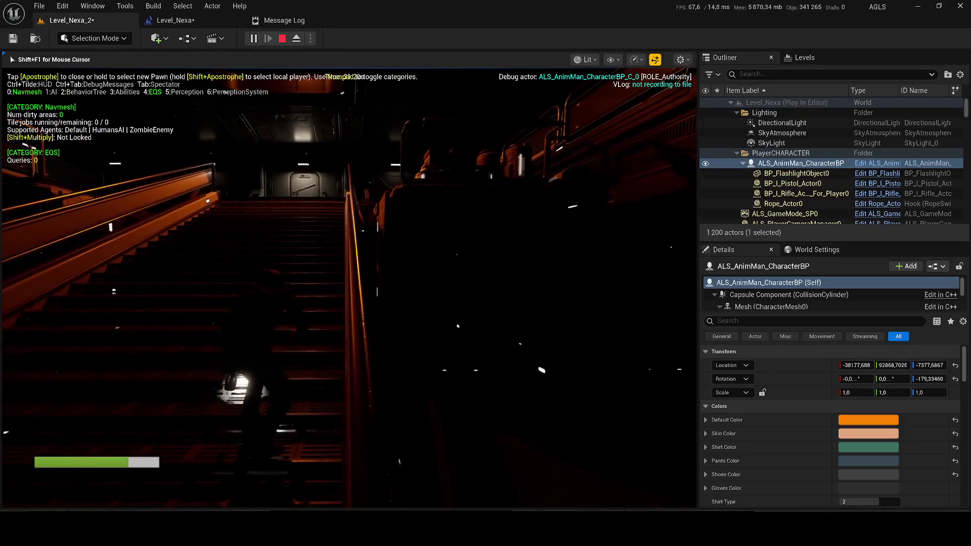
pyautogui.press('w')
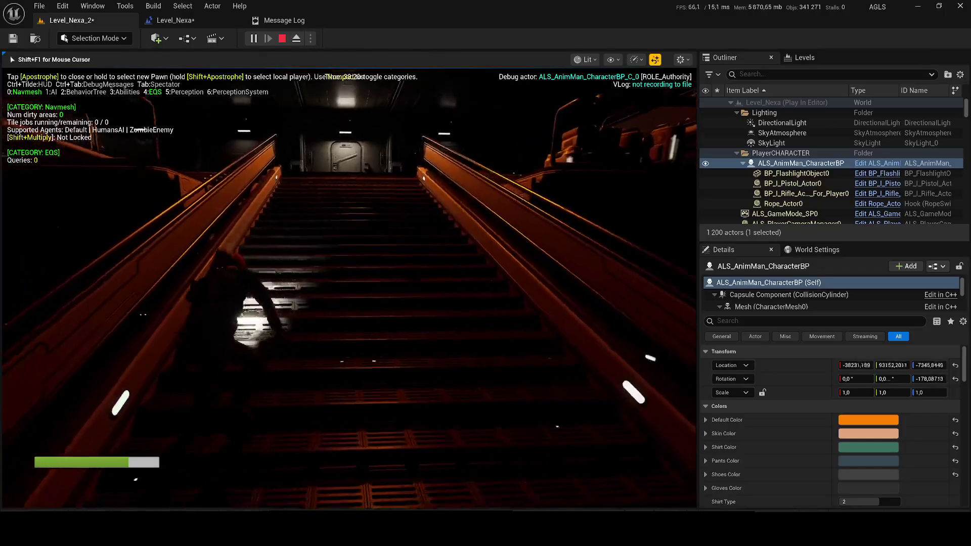
# Cycle through wireframe and unlit view modes while climbing, then end the play-test.
pyautogui.press('w')
pyautogui.press('F1')
pyautogui.press('F2')
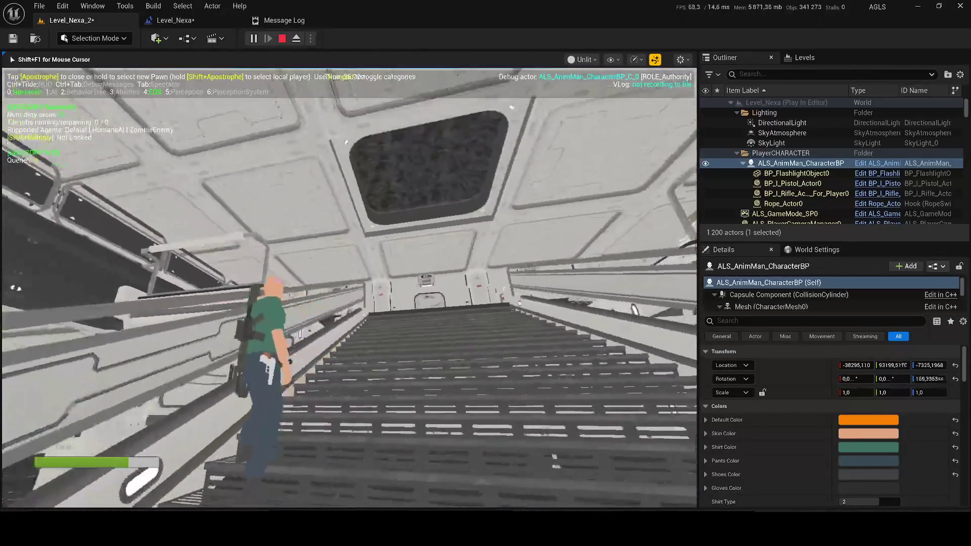
pyautogui.press('w')
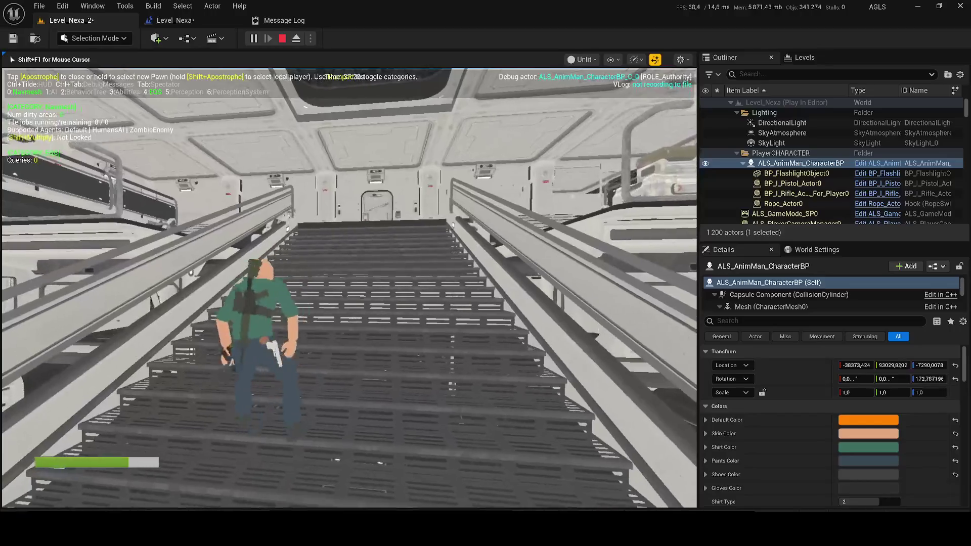
pyautogui.press('w')
pyautogui.press('Escape')
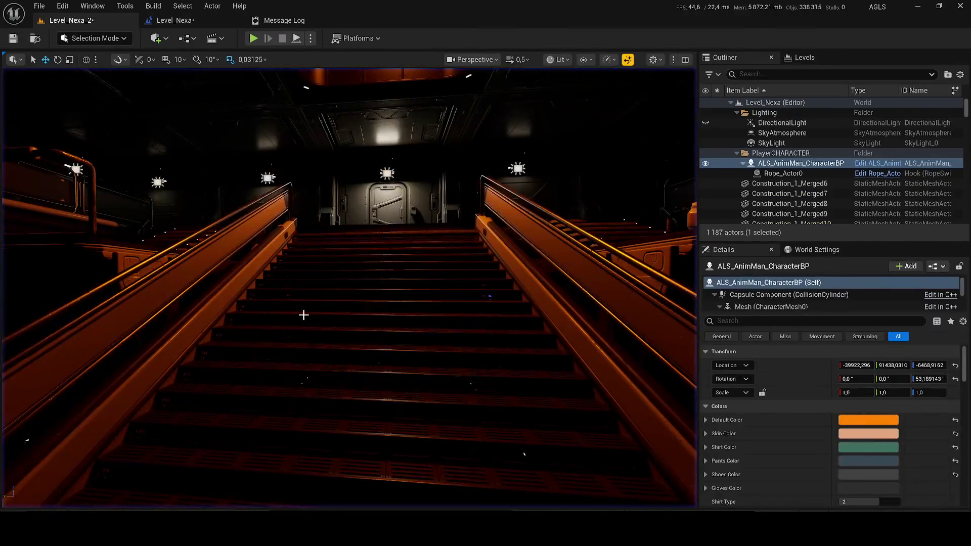
# Open the staircase's SM_Stairs_5_Merged mesh in the Static Mesh Editor.
pyautogui.click(304, 315)
pyautogui.rightClick(759, 169)
pyautogui.click(761, 160)
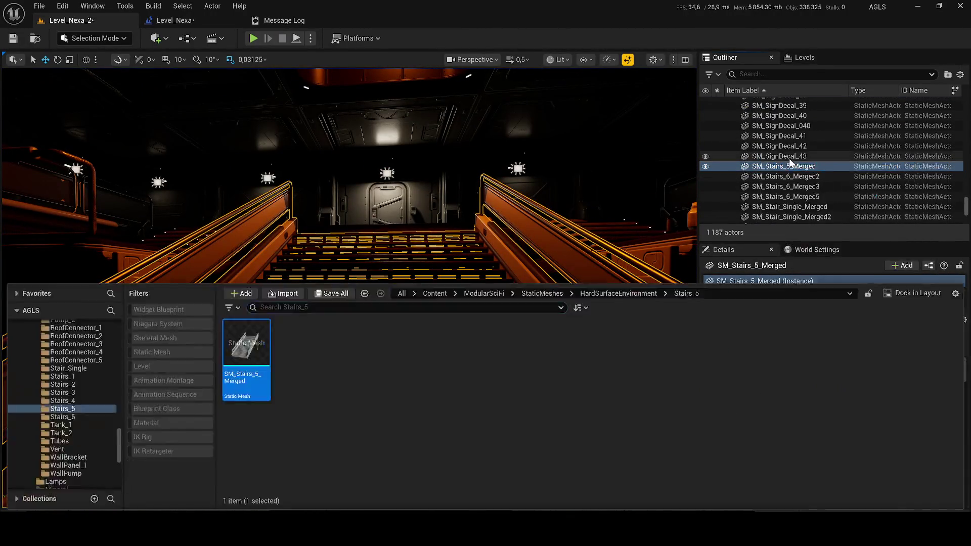
pyautogui.doubleClick(240, 340)
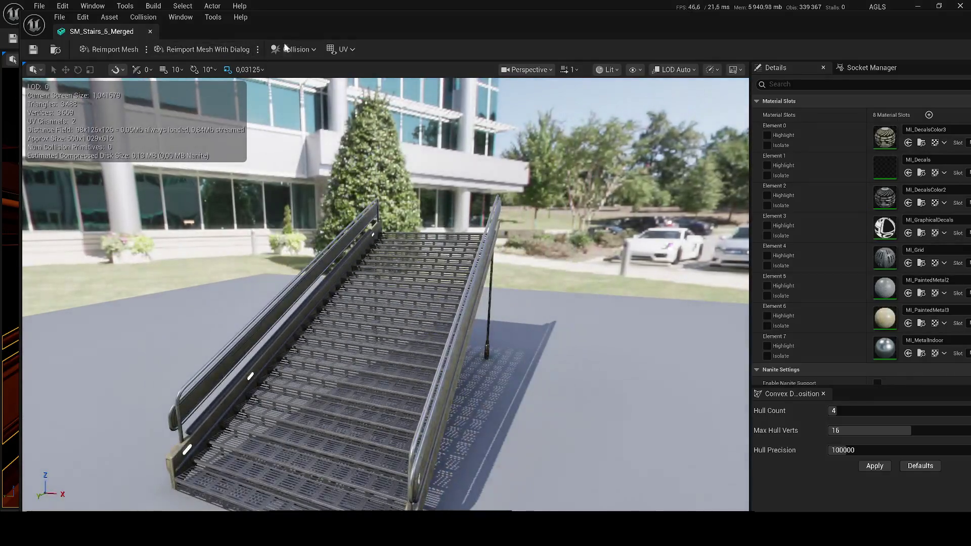
# Generate auto convex collision with 21 hulls, 17 max verts and 450000 precision.
pyautogui.click(286, 48)
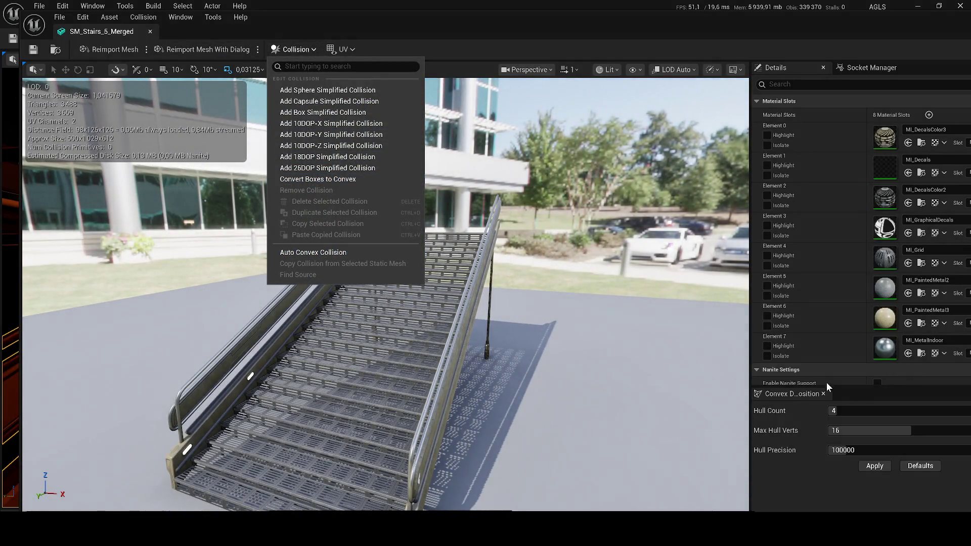
pyautogui.click(839, 411)
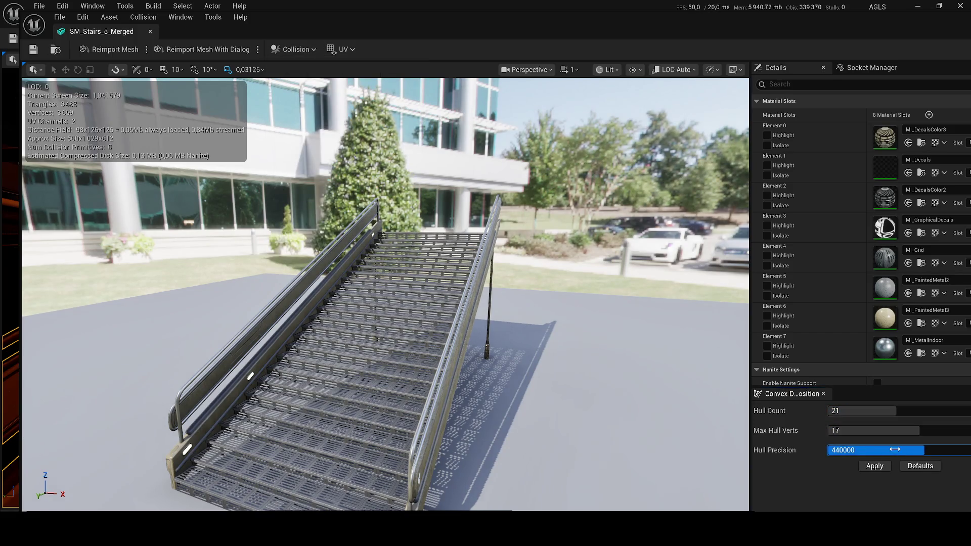
pyautogui.scroll(3, 563, 333)
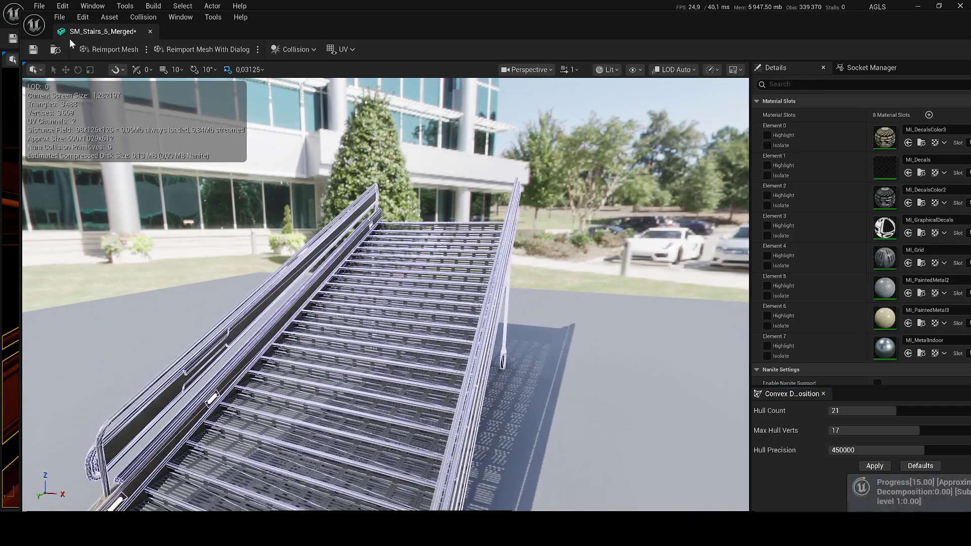
pyautogui.moveTo(78, 35); pyautogui.dragTo(286, 23)
pyautogui.scroll(3, 375, 248)
pyautogui.scroll(-2, 375, 248)
pyautogui.moveTo(375, 247)
pyautogui.mouseDown()
pyautogui.moveTo(367, 216)
pyautogui.moveTo(314, 223)
pyautogui.moveTo(283, 198)
pyautogui.moveTo(339, 258)
pyautogui.moveTo(440, 290)
pyautogui.moveTo(187, 48)
pyautogui.mouseUp()
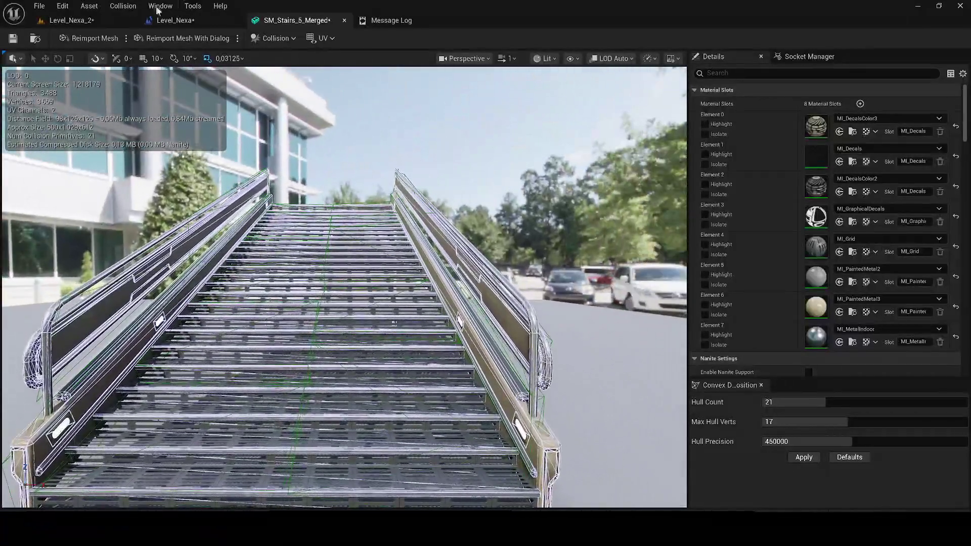
# Save the stairs mesh, return to Level_Nexa_2 and save all.
pyautogui.click(13, 38)
pyautogui.click(64, 21)
pyautogui.click(13, 41)
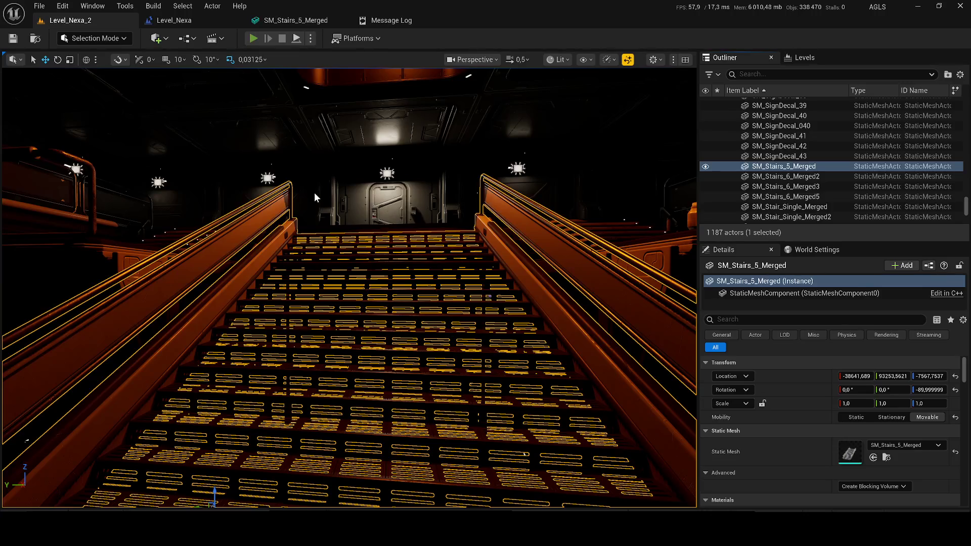
pyautogui.hotkey('alt', 'p')
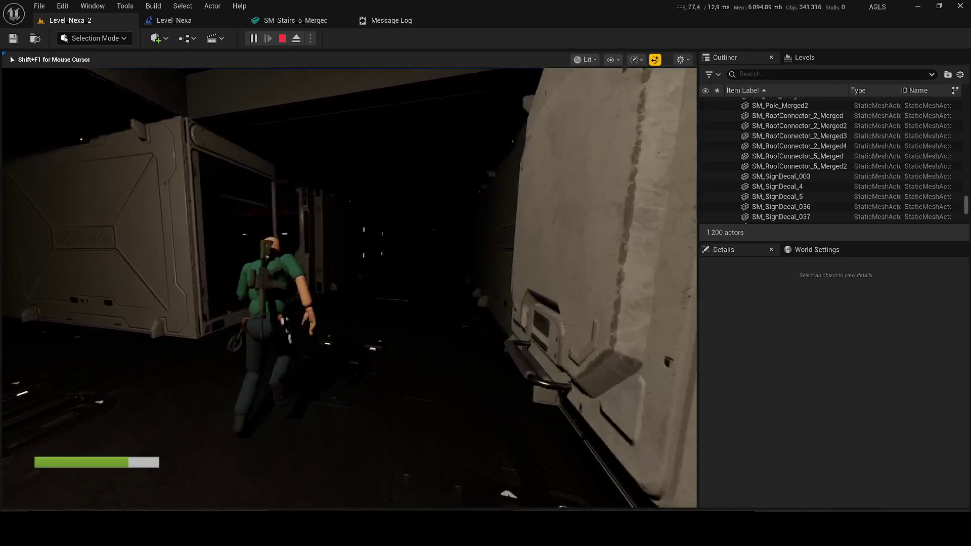
pyautogui.press('F2')
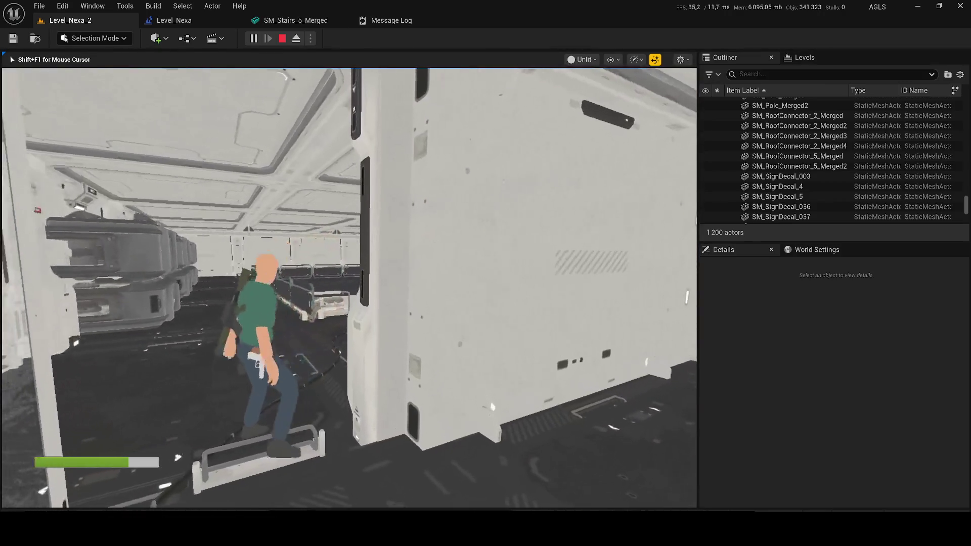
pyautogui.press('F3')
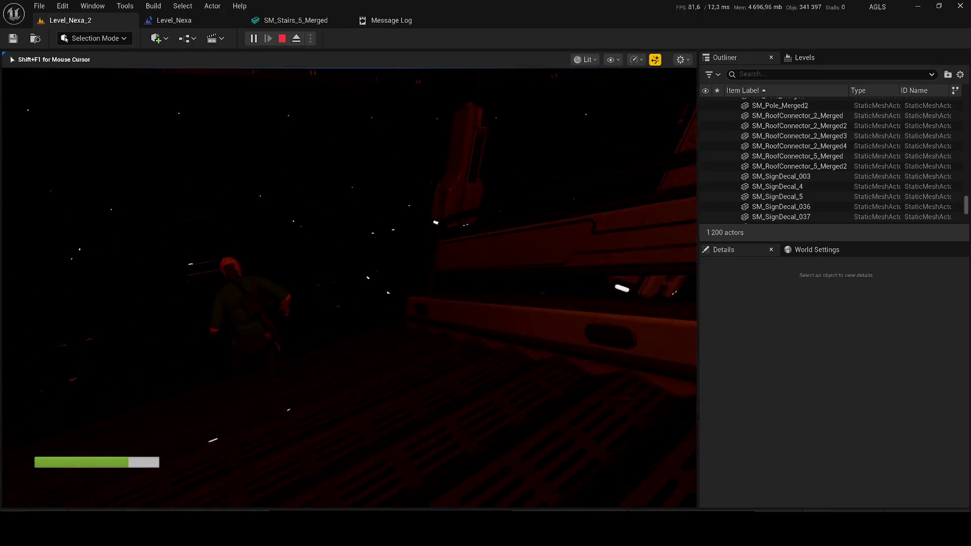
pyautogui.press('Escape')
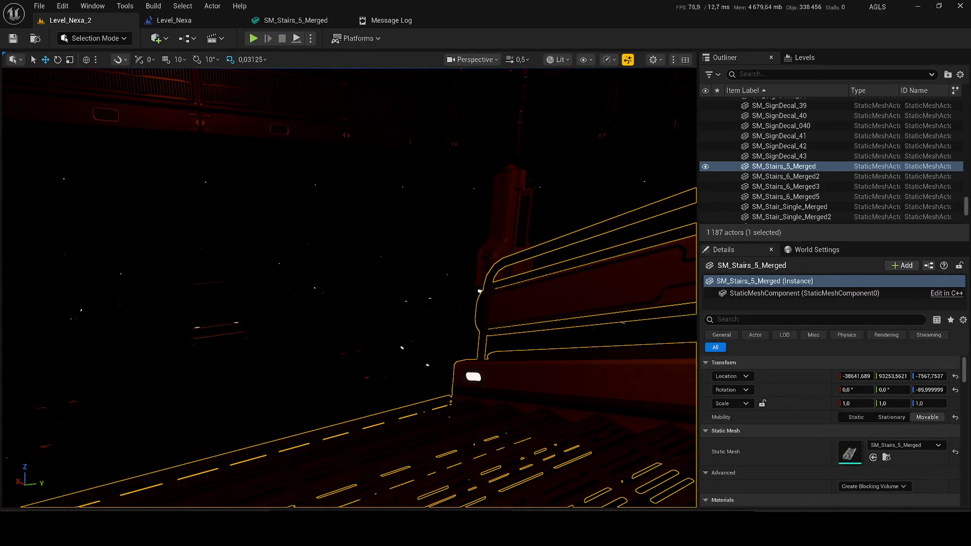
# Select the RectLight38 spotlight and copy its orange Light Color.
pyautogui.scroll(1, 349, 288)
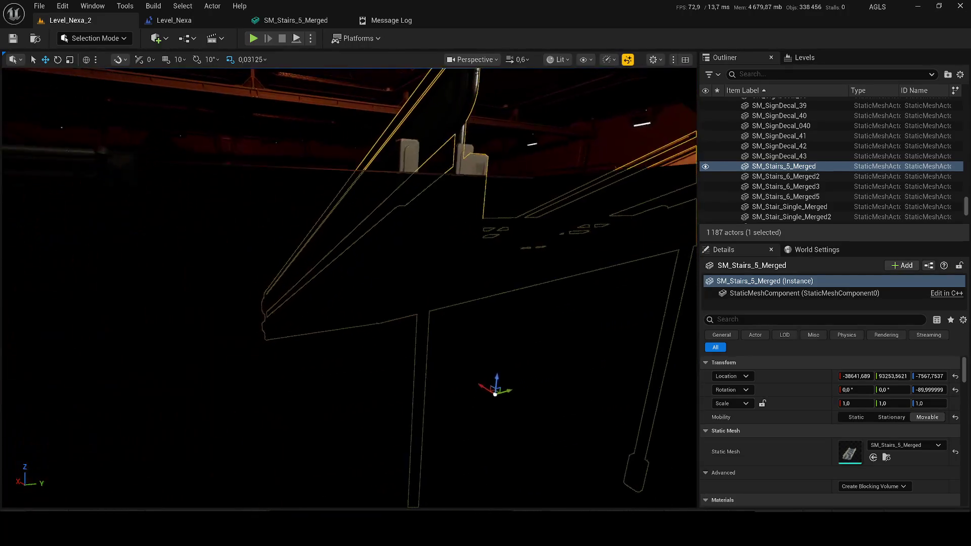
pyautogui.click(256, 381)
pyautogui.press('w')
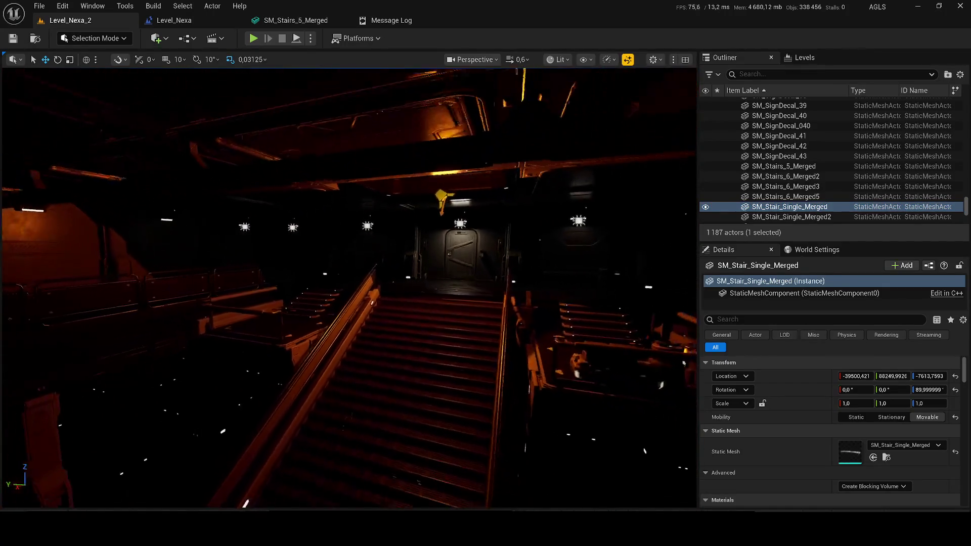
pyautogui.scroll(1, 325, 231)
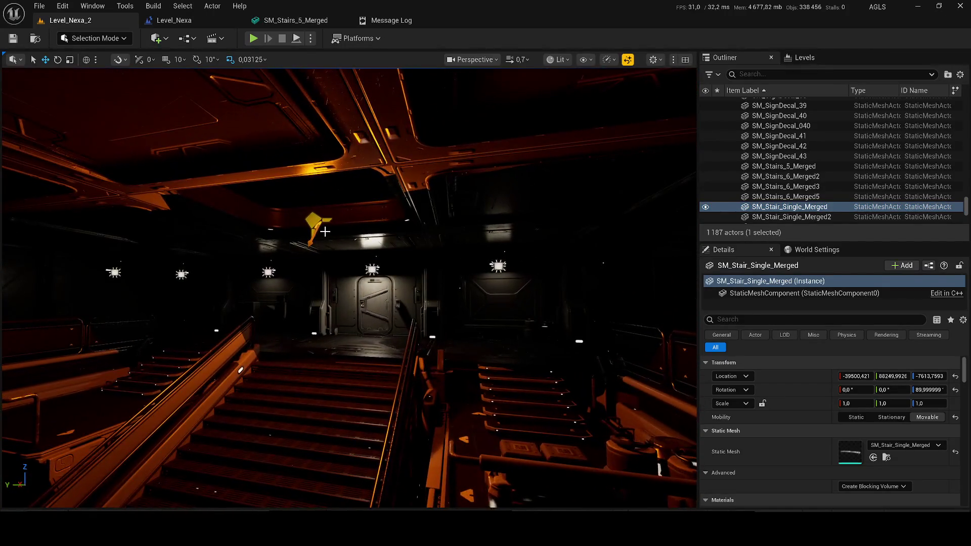
pyautogui.click(325, 232)
pyautogui.press('f')
pyautogui.rightClick(855, 465)
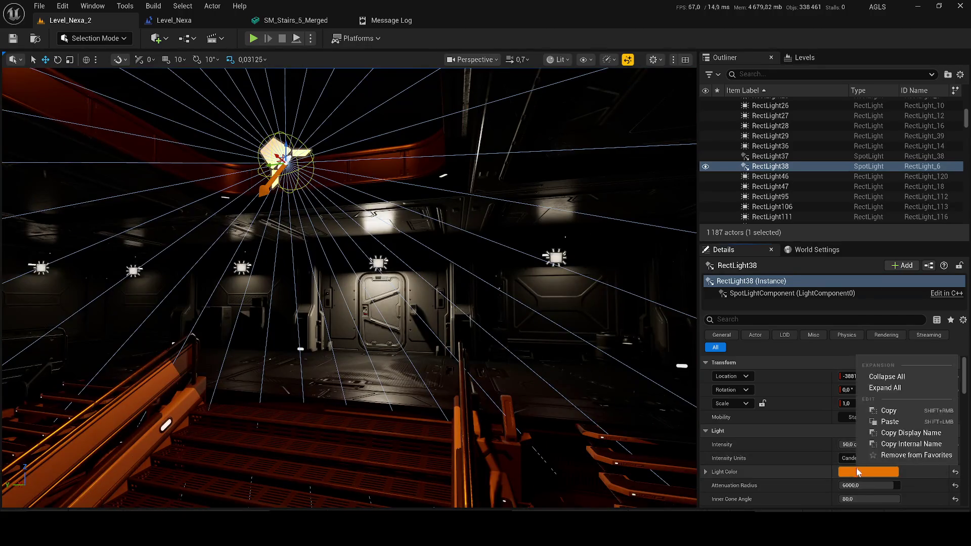
pyautogui.click(885, 416)
# Paste the orange light colour onto the wall lights around the door.
pyautogui.click(557, 257)
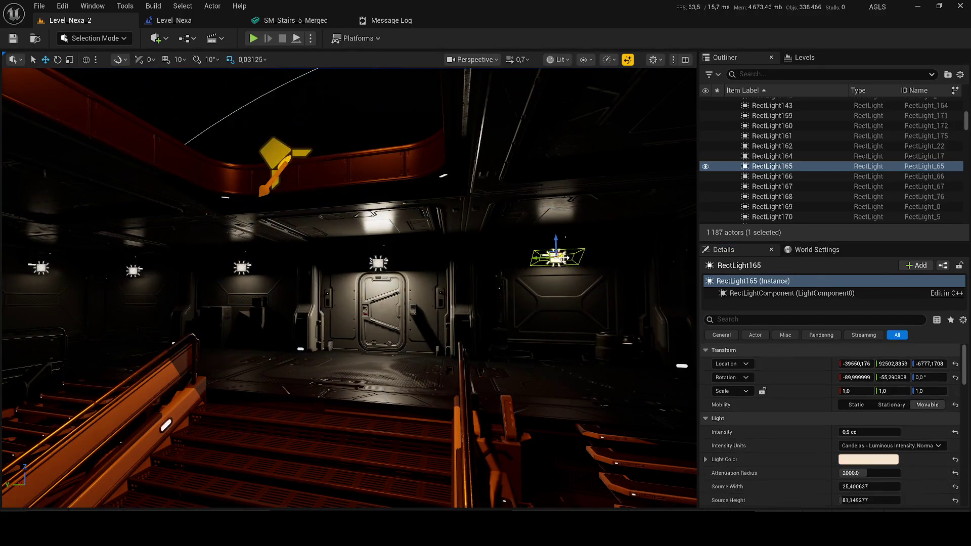
pyautogui.keyDown('ctrl'); pyautogui.click(242, 268); pyautogui.keyUp('ctrl')
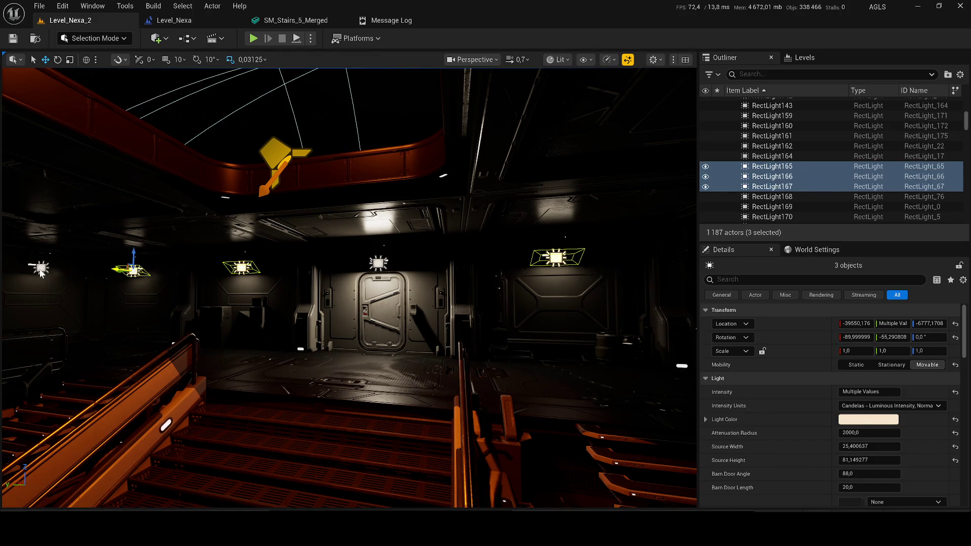
pyautogui.keyDown('ctrl'); pyautogui.click(40, 271); pyautogui.keyUp('ctrl')
pyautogui.rightClick(871, 423)
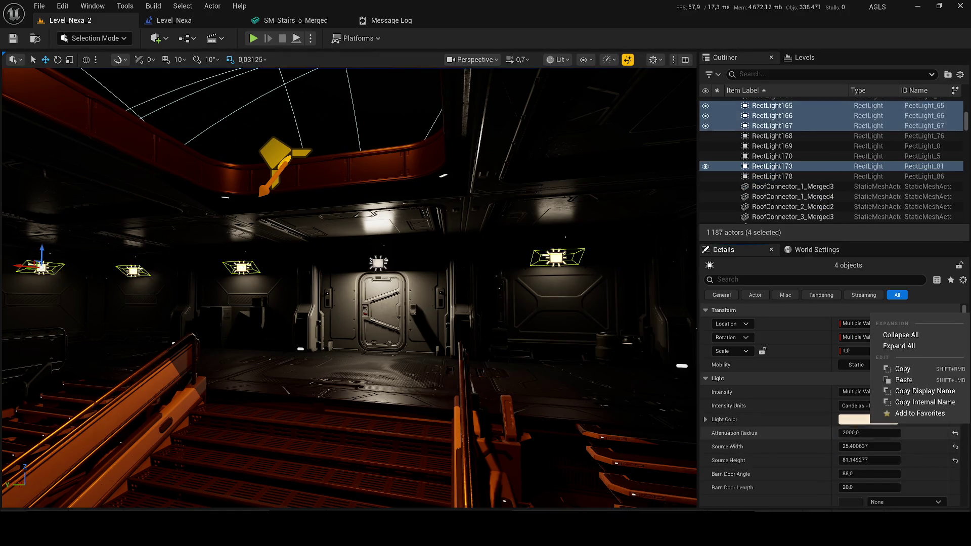
pyautogui.click(904, 380)
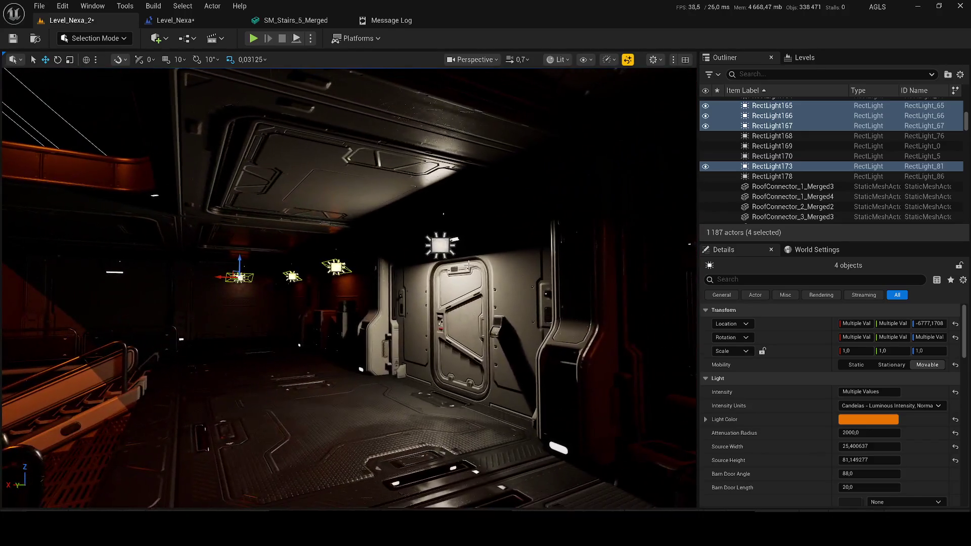
# Select the light above the door, RectLight178, and lower its intensity to 5 cd.
pyautogui.click(440, 244)
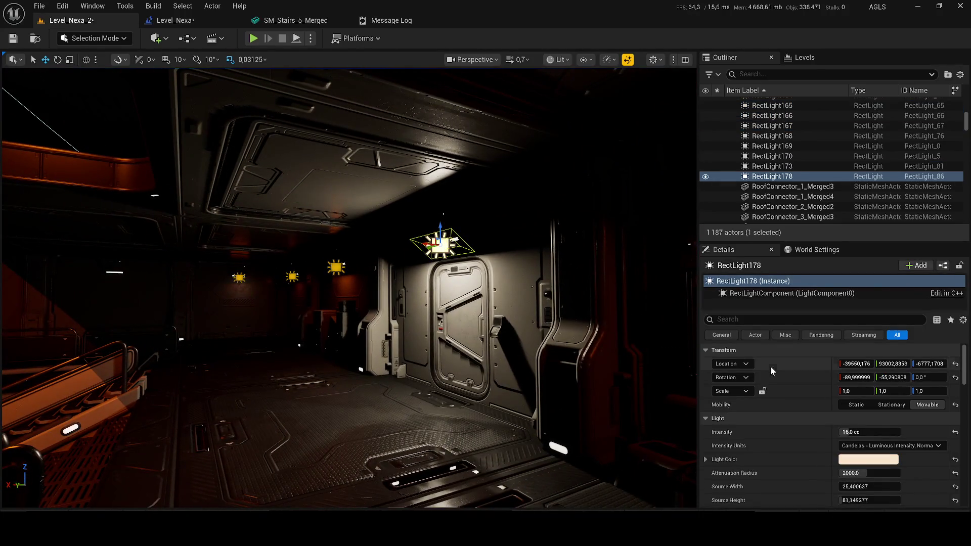
pyautogui.write('0')
pyautogui.press('Return')
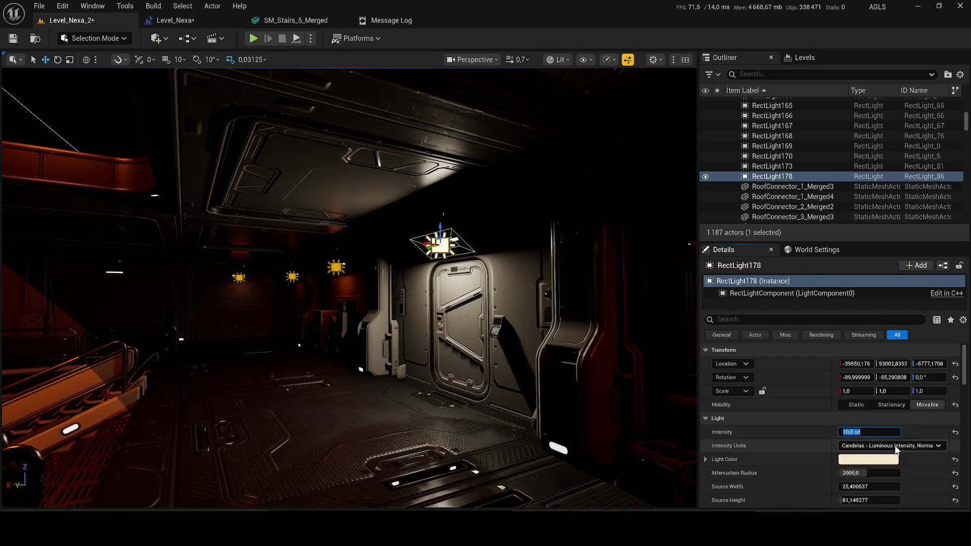
pyautogui.write('5')
pyautogui.press('Return')
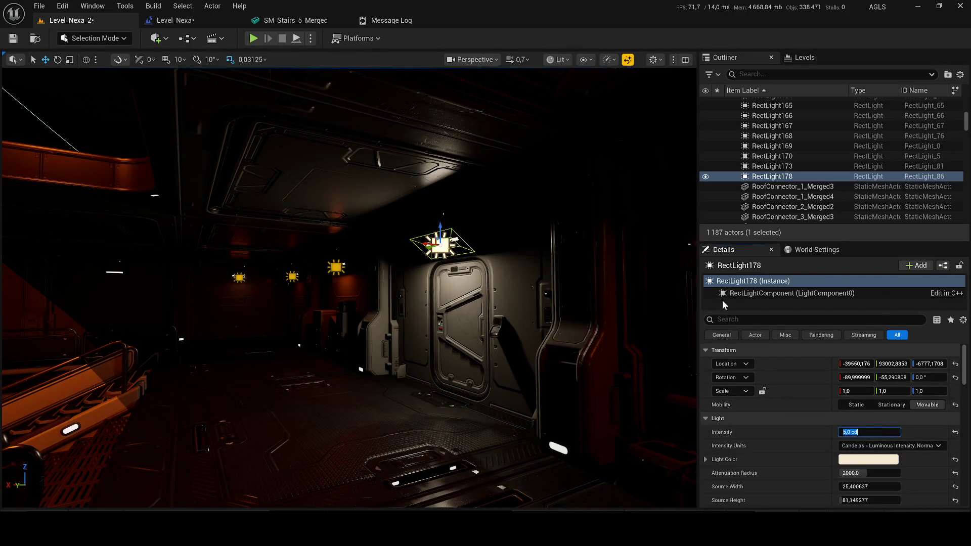
# Assign the M_Flicker_Light_Soft light function material to RectLight178.
pyautogui.scroll(-10, 870, 420)
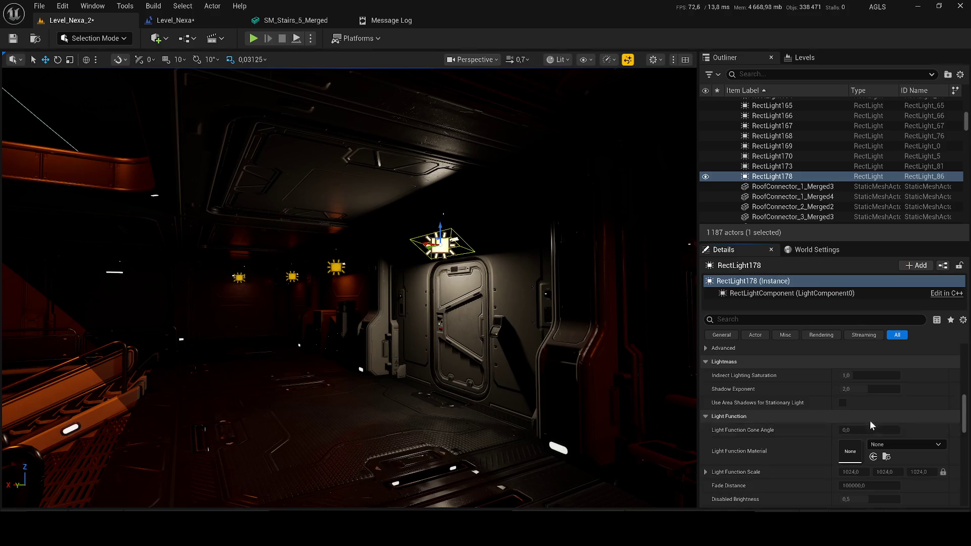
pyautogui.scroll(-3, 872, 426)
pyautogui.click(878, 363)
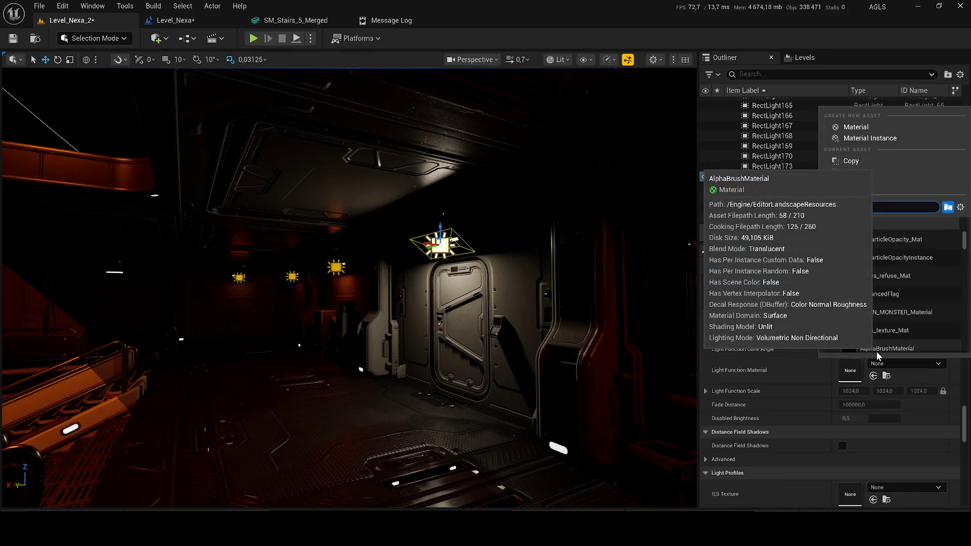
pyautogui.write('flick')
pyautogui.click(899, 239)
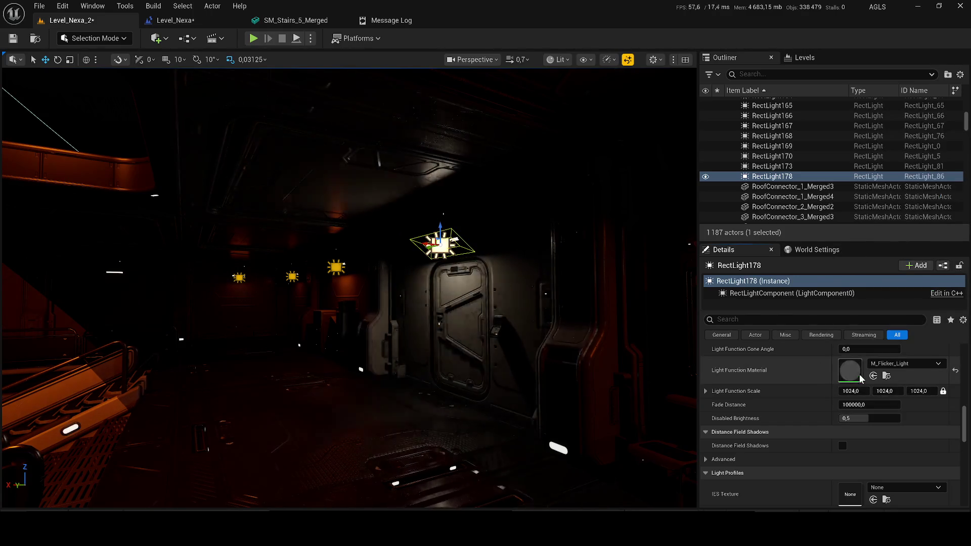
pyautogui.scroll(3, 861, 379)
pyautogui.click(880, 429)
pyautogui.click(897, 332)
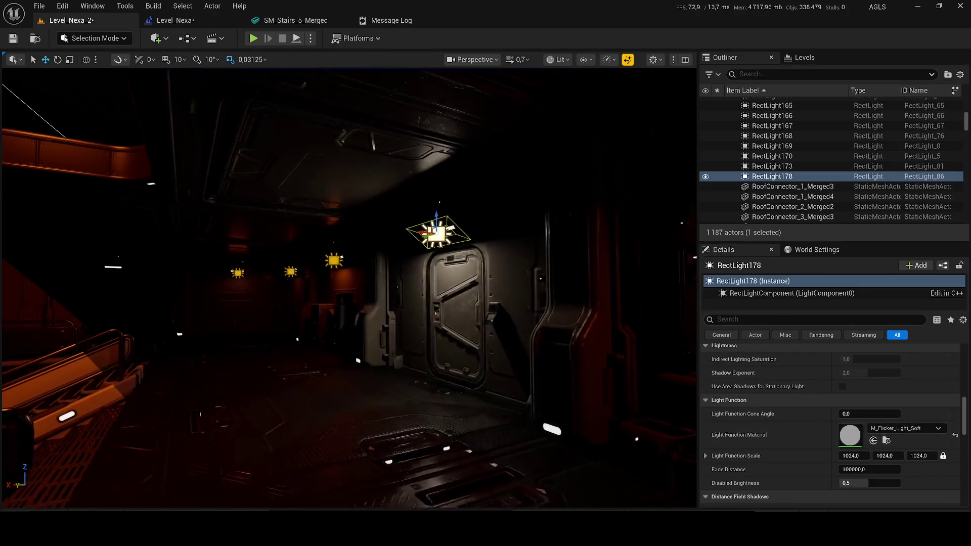
# Set RectLight178's disabled brightness to about 0,32 and its intensity to 1 cd.
pyautogui.moveTo(868, 483); pyautogui.dragTo(859, 483)
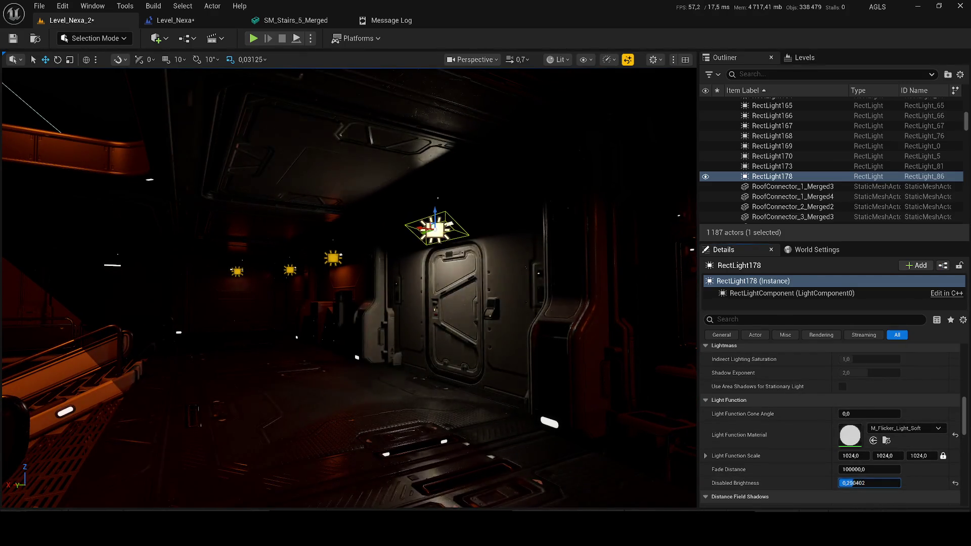
pyautogui.scroll(3, 892, 385)
pyautogui.scroll(5, 892, 385)
pyautogui.click(870, 432)
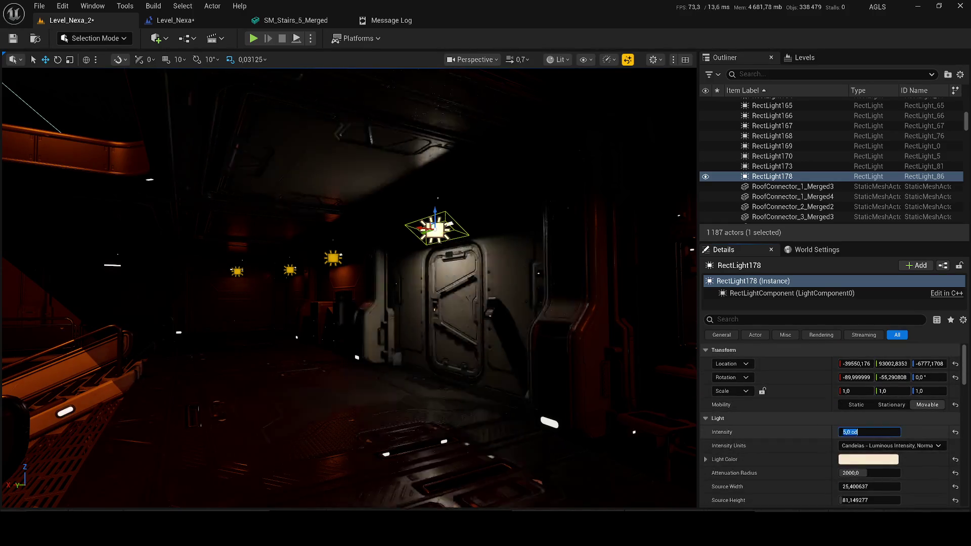
pyautogui.write('1')
pyautogui.press('Return')
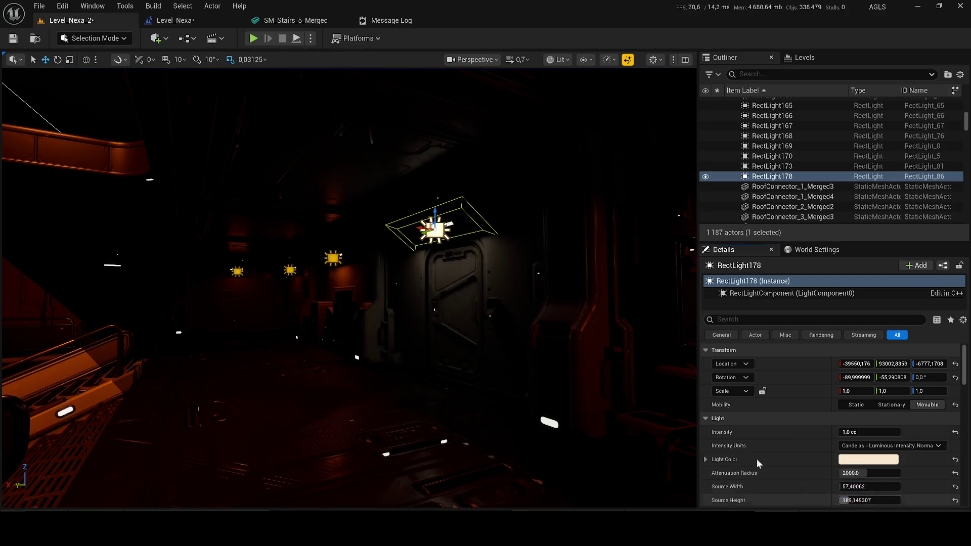
# Save the level, delete the wall-fence mesh in the room, and save again.
pyautogui.click(13, 38)
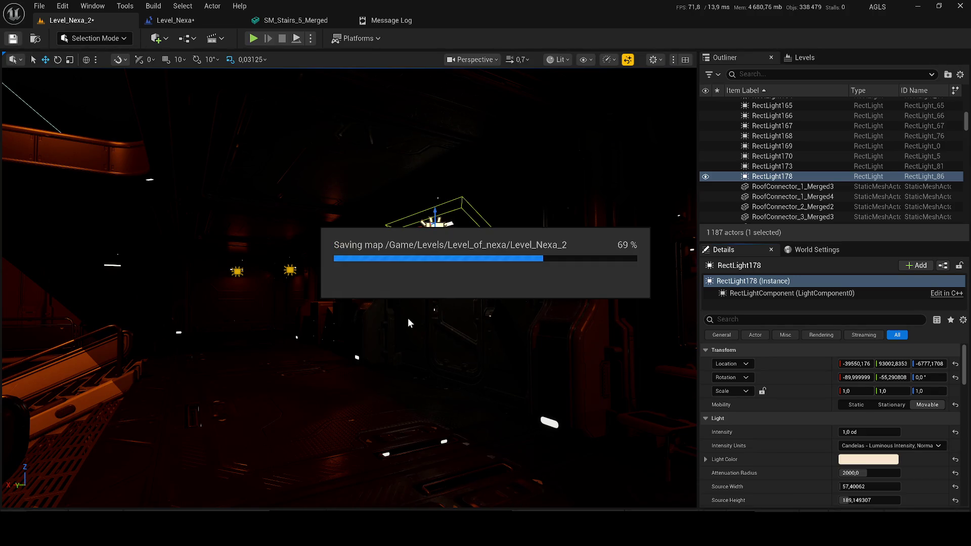
pyautogui.scroll(10, 442, 320)
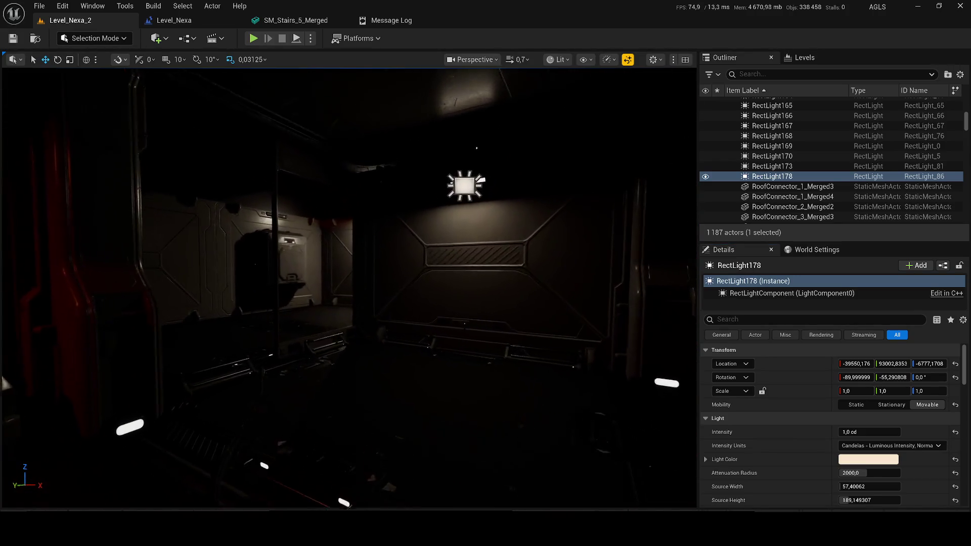
pyautogui.click(341, 369)
pyautogui.press('Delete')
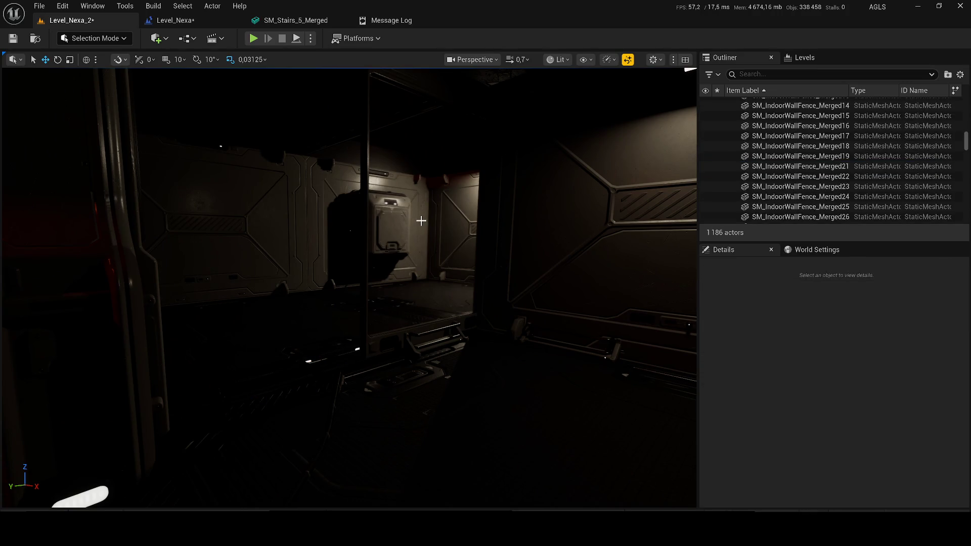
pyautogui.hotkey('ctrl', 's')
# Turn the view across the room and start a play-in-editor session with Alt+P.
pyautogui.moveTo(422, 223); pyautogui.dragTo(334, 226)
pyautogui.scroll(1, 359, 227)
pyautogui.hotkey('alt', 'p')
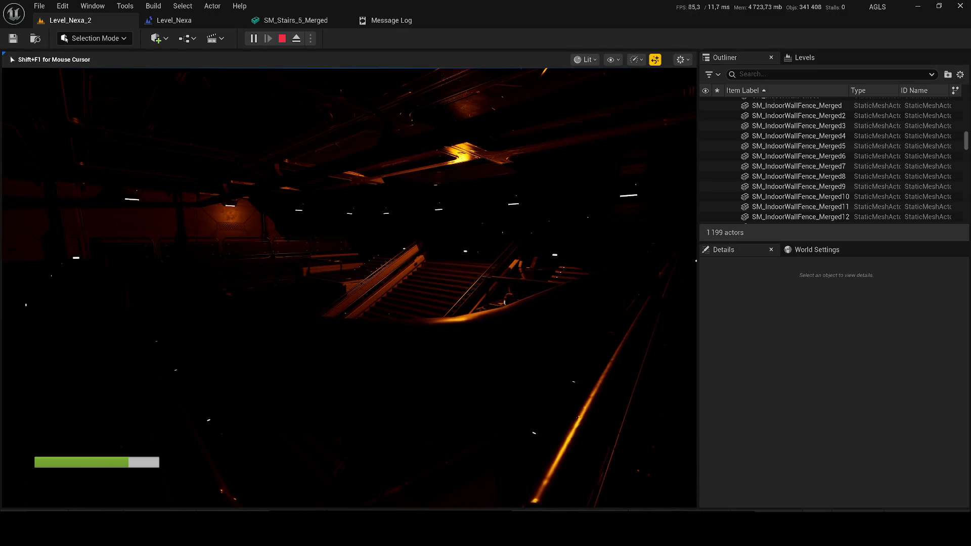
# Release the mouse from the running game with Shift+F1.
pyautogui.hotkey('shift', 'F1')
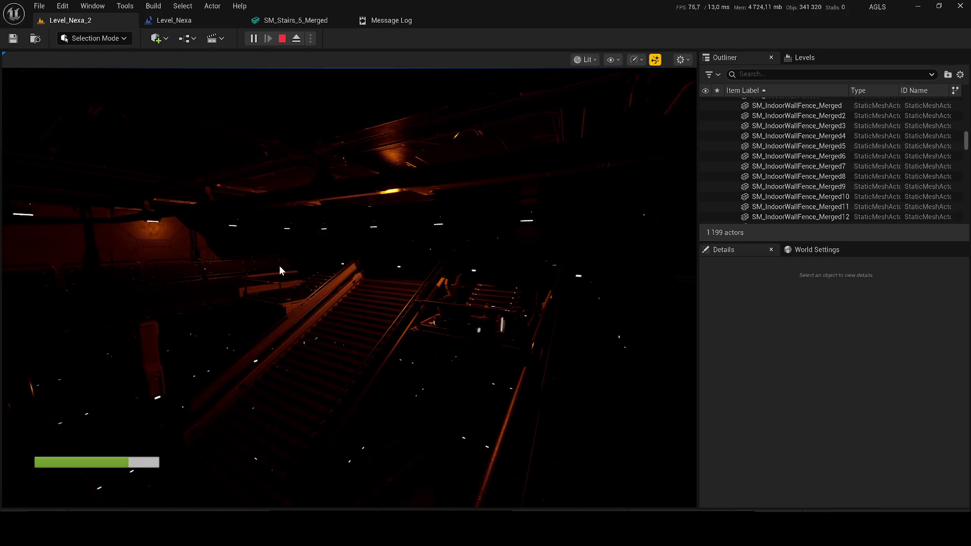
# Look around the running Level_Nexa_2 game, then stop Play In Editor with Esc.
pyautogui.press('super')
pyautogui.press('super')
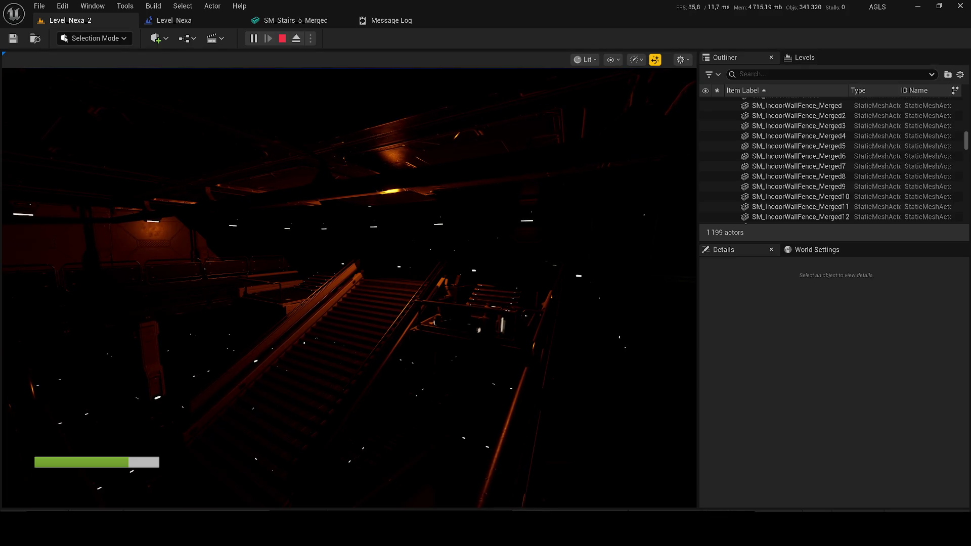
pyautogui.press('w')
pyautogui.press('w')
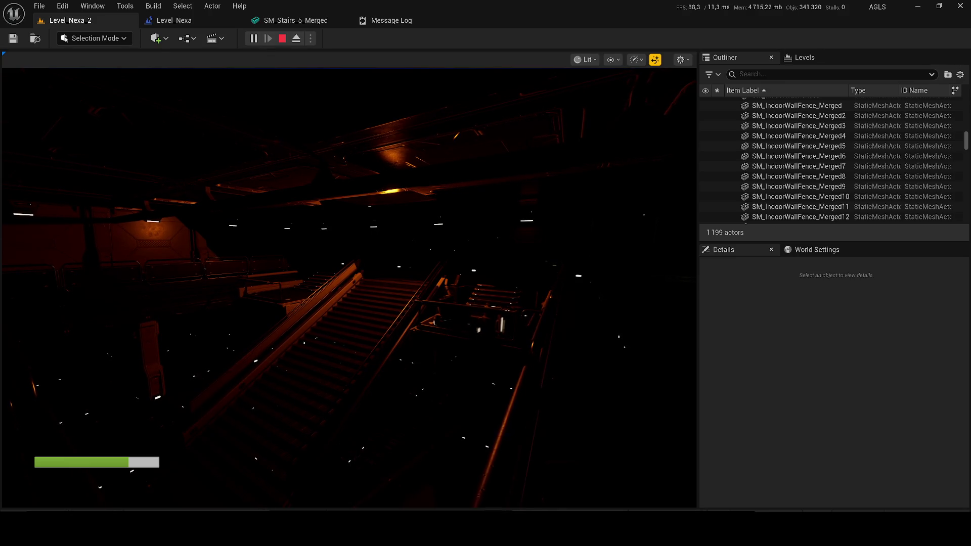
pyautogui.click(349, 283)
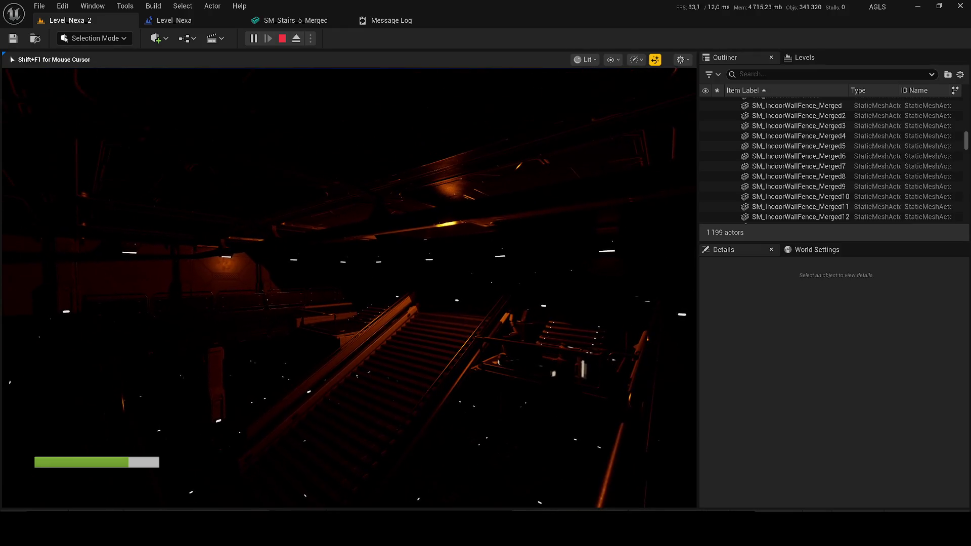
pyautogui.moveTo(349, 283)
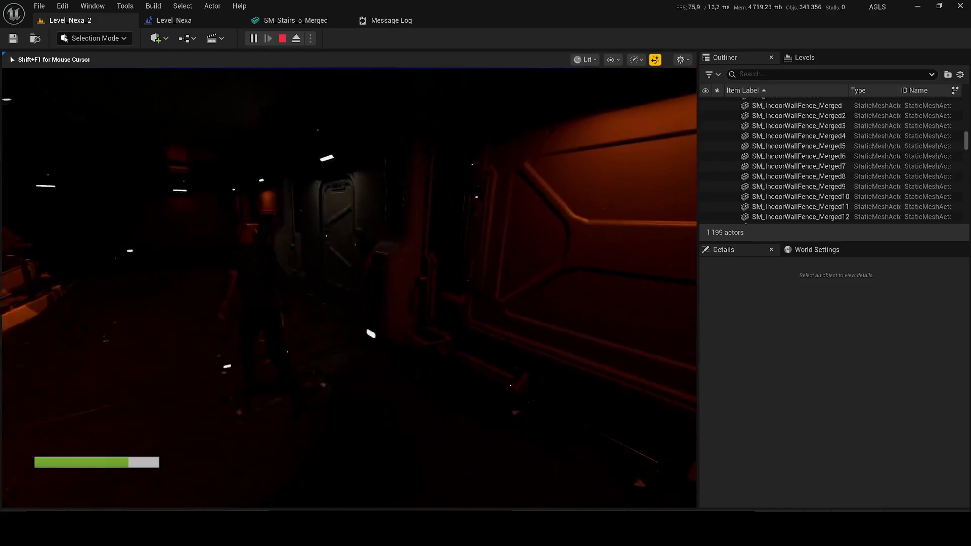
pyautogui.press('Escape')
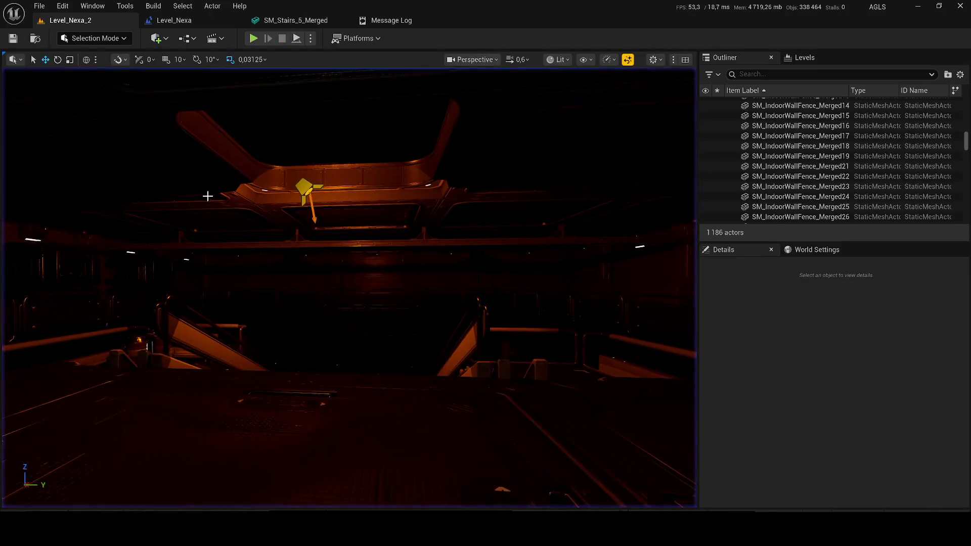
# Lower spotlight RectLight38 above the stairs and set its intensity to 30 cd.
pyautogui.click(303, 187)
pyautogui.moveTo(309, 177); pyautogui.dragTo(310, 211)
pyautogui.click(855, 444)
pyautogui.write('10')
pyautogui.press('Return')
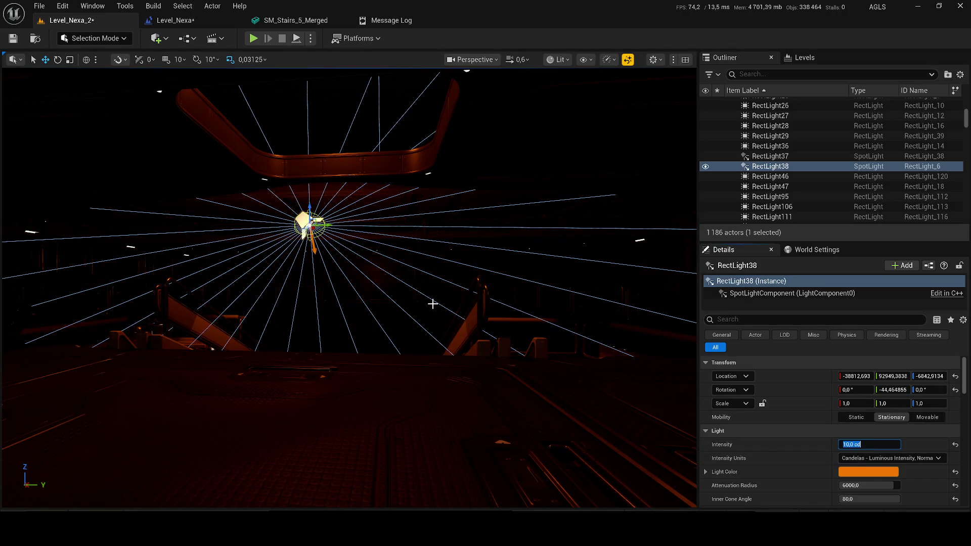
pyautogui.write('30')
pyautogui.press('Return')
# Shrink RectLight38's attenuation radius to about 1296 and narrow its outer cone angle.
pyautogui.moveTo(295, 250); pyautogui.dragTo(334, 253)
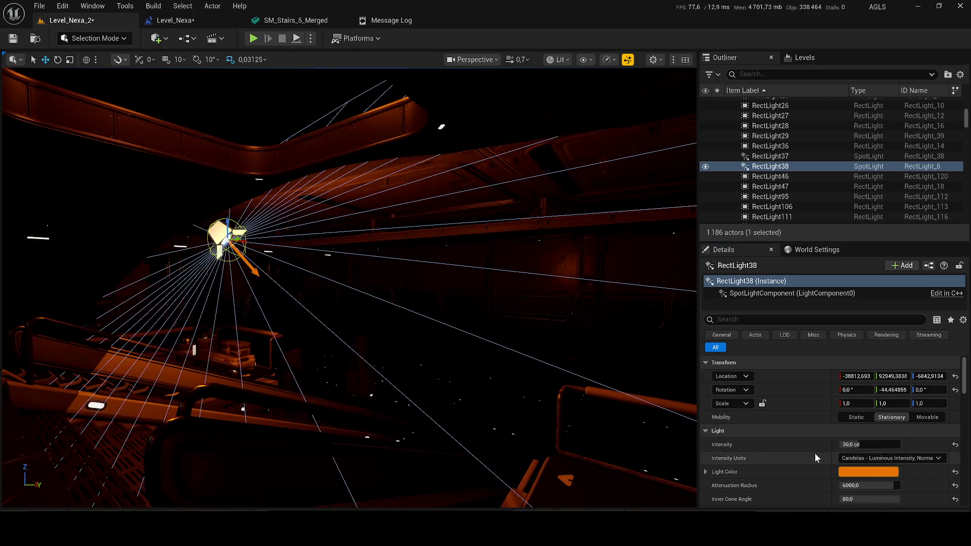
pyautogui.moveTo(858, 486)
pyautogui.mouseDown()
pyautogui.moveTo(830, 486)
pyautogui.moveTo(877, 491)
pyautogui.moveTo(885, 481)
pyautogui.mouseUp()
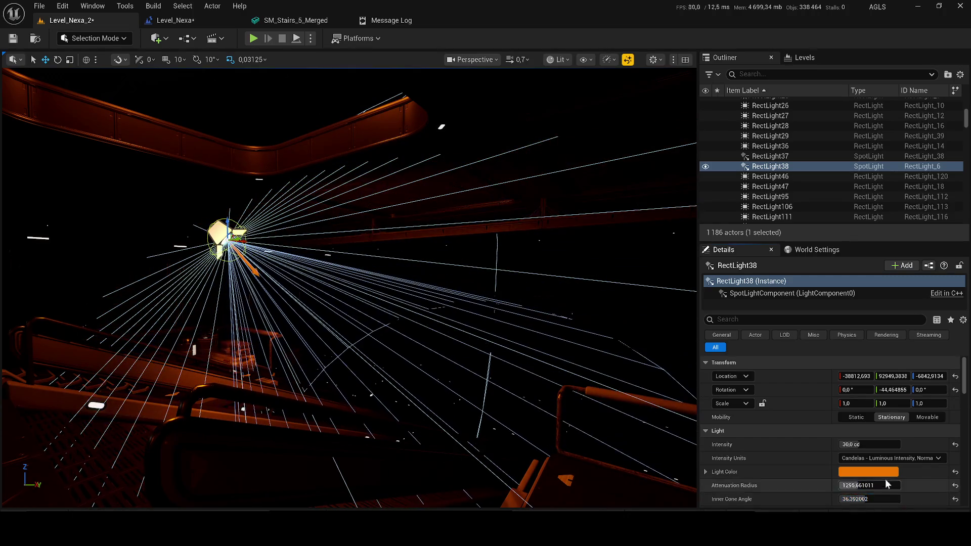
pyautogui.scroll(-3, 886, 480)
pyautogui.moveTo(883, 433); pyautogui.dragTo(857, 433)
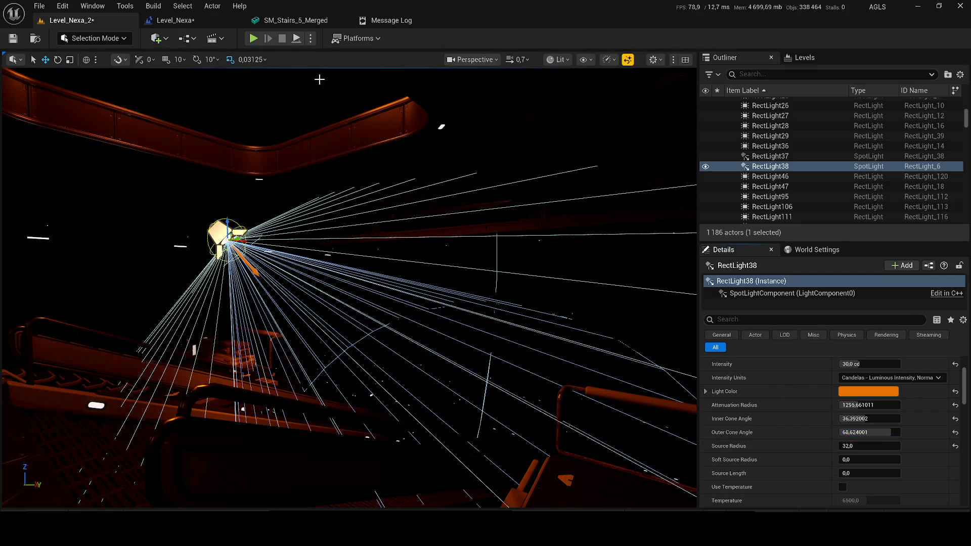
# Frame RectLight47 from the Outliner and fly the view forward along the stairs.
pyautogui.doubleClick(812, 187)
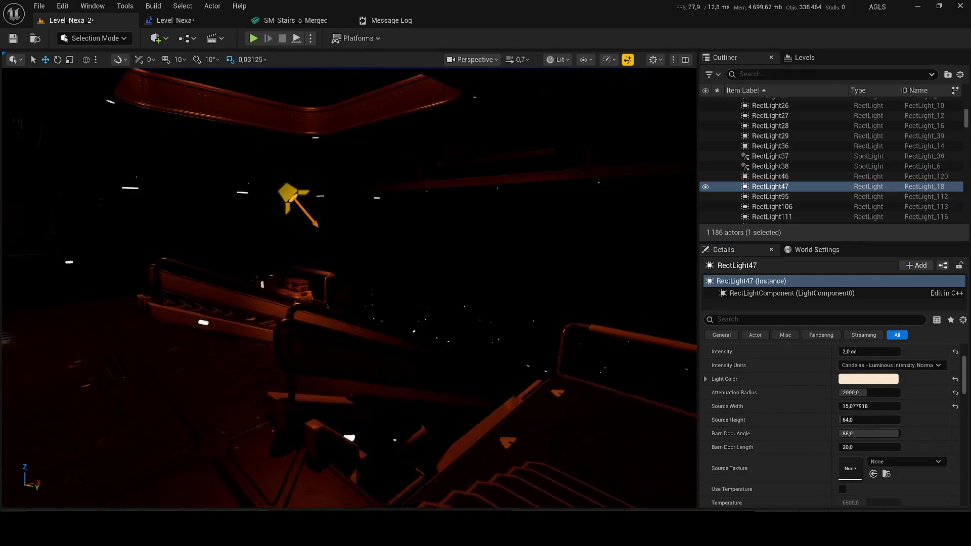
pyautogui.scroll(1, 349, 288)
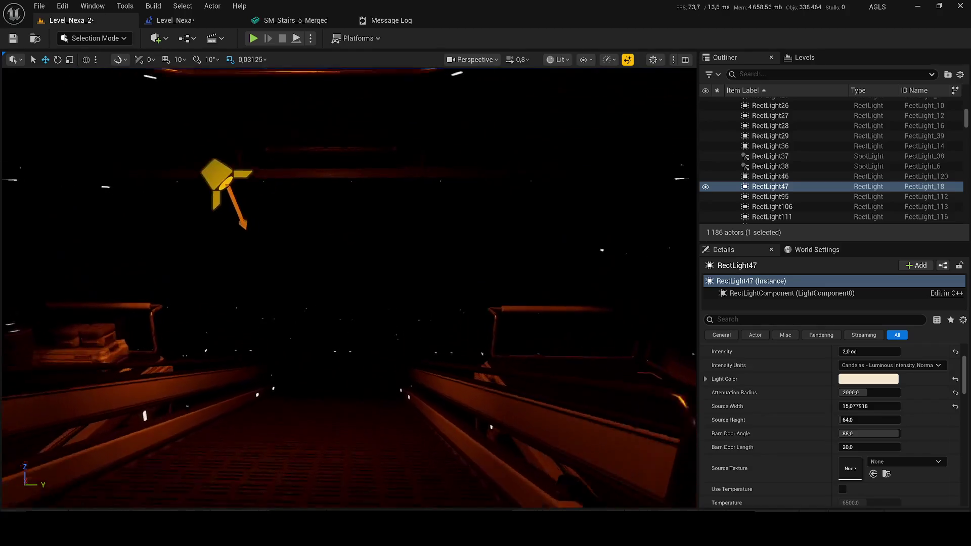
pyautogui.press('w')
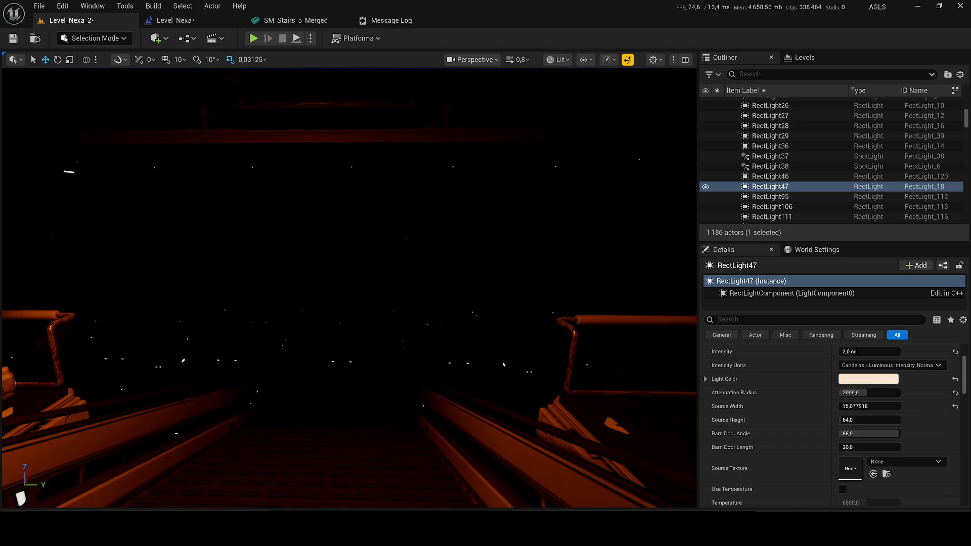
pyautogui.press('w')
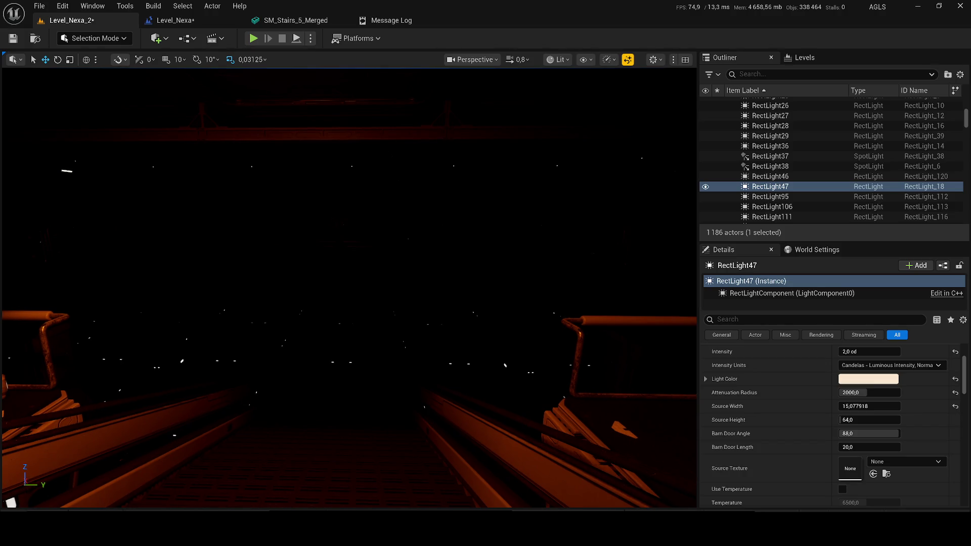
pyautogui.press('w')
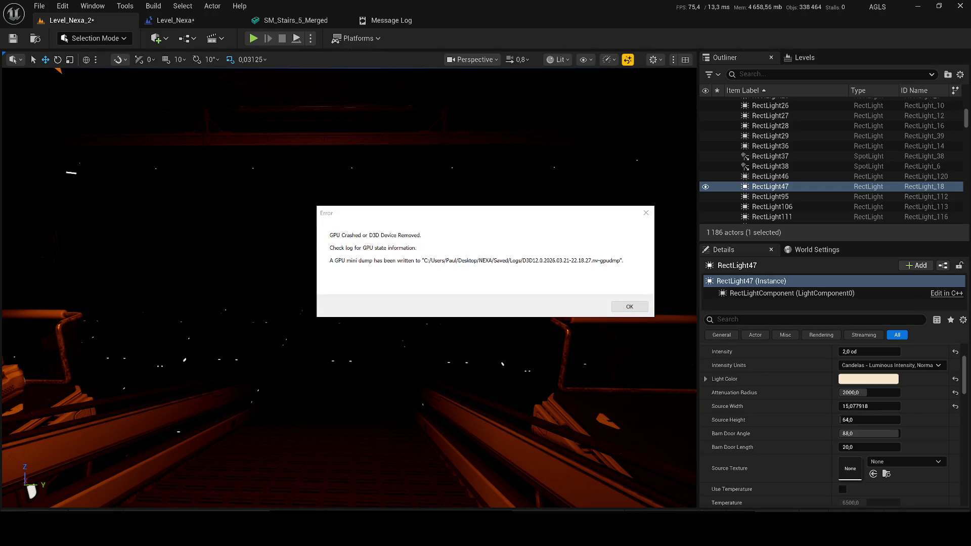
# Dismiss the GPU crash error, then send the crash report and restart the editor.
pyautogui.press('super+Tab')
pyautogui.press('Escape')
pyautogui.click(630, 306)
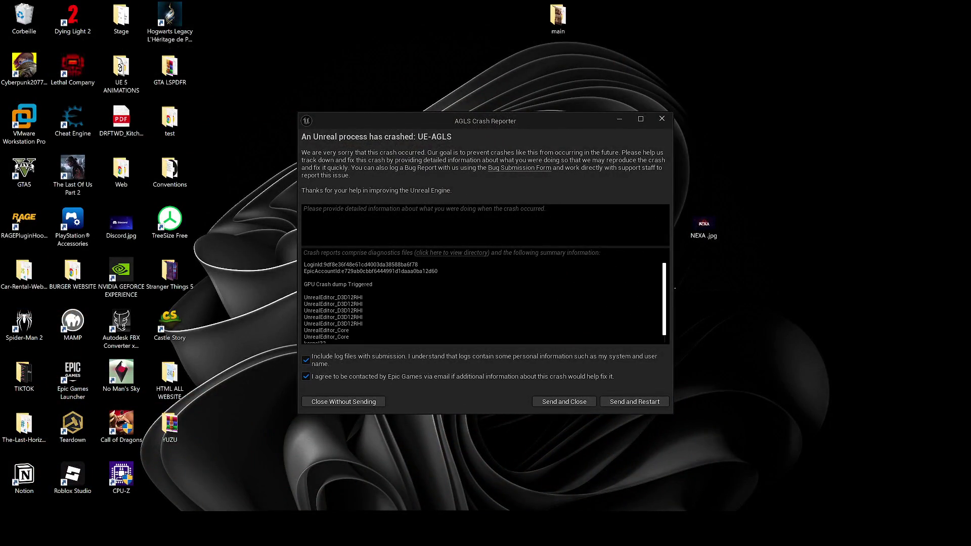
pyautogui.click(628, 401)
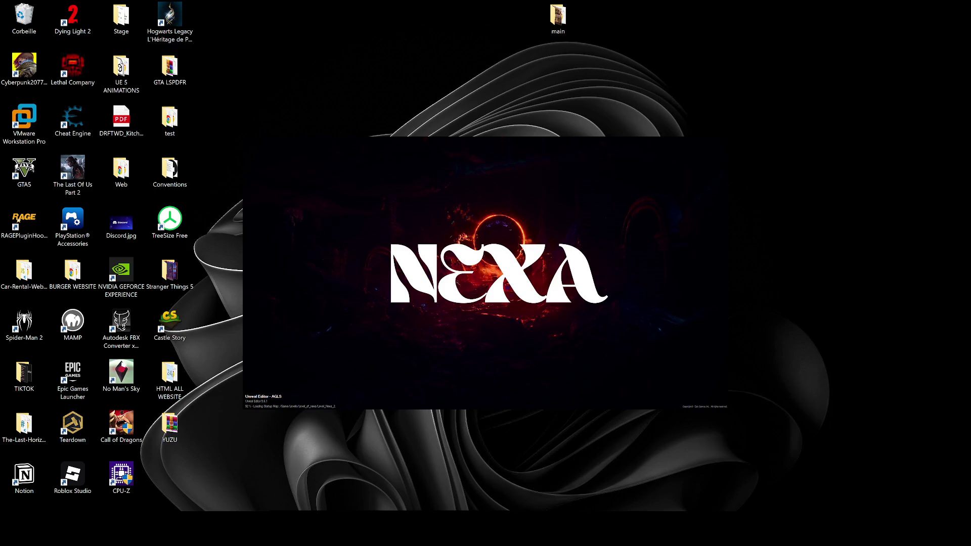
# Lower the system volume while the editor reloads.
pyautogui.press('XF86AudioLowerVolume')
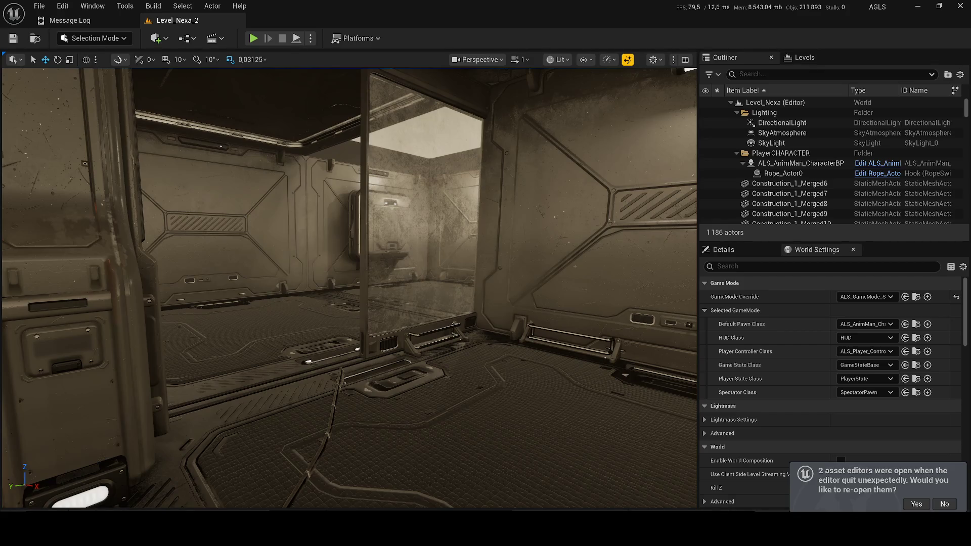
# Turn the view toward the ceiling corner and close the SM_Stairs_5_Merged mesh editor.
pyautogui.moveTo(287, 219)
pyautogui.mouseDown()
pyautogui.moveTo(213, 213)
pyautogui.moveTo(212, 147)
pyautogui.mouseUp()
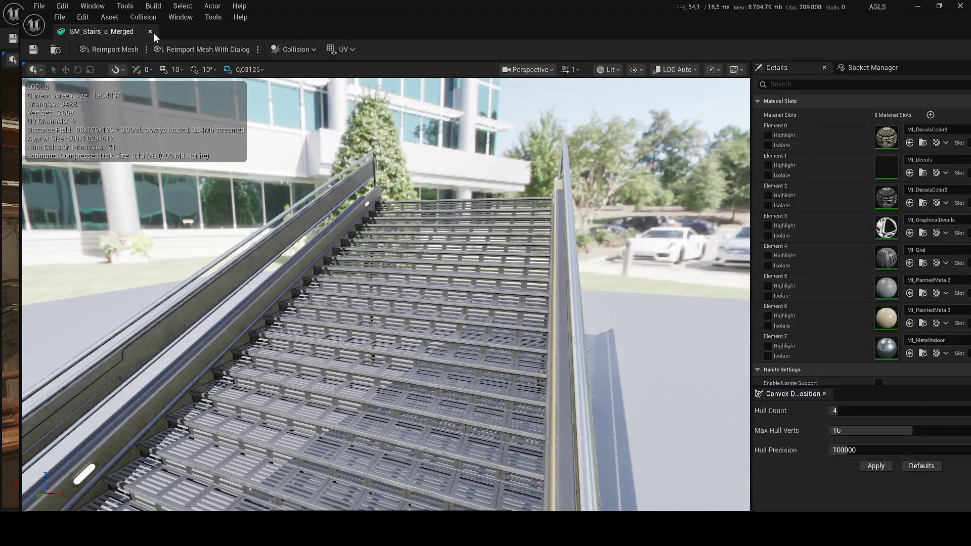
pyautogui.click(149, 31)
pyautogui.click(764, 76)
# Hide the DirectionalLight found by searching 'dire', then select spotlight RectLight38's properties.
pyautogui.write('dire')
pyautogui.click(705, 123)
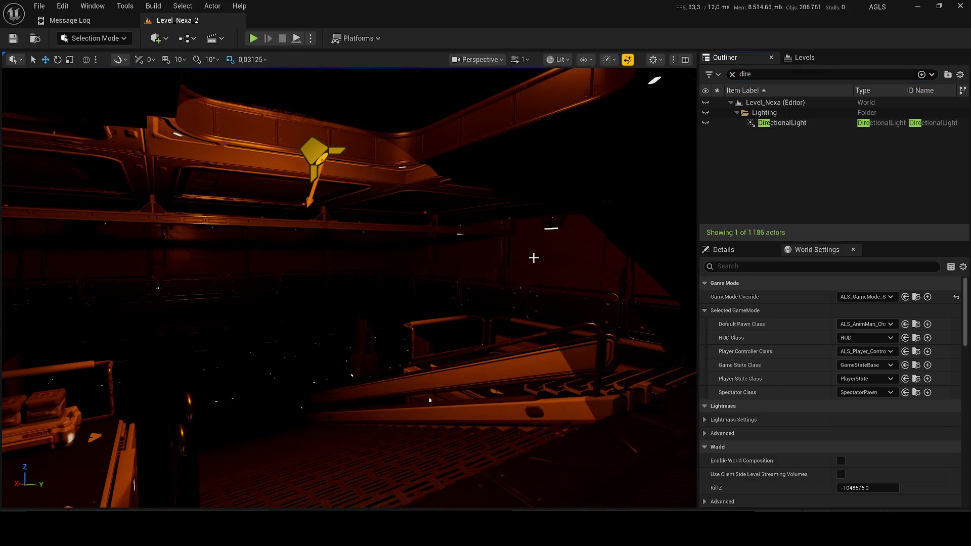
pyautogui.click(306, 167)
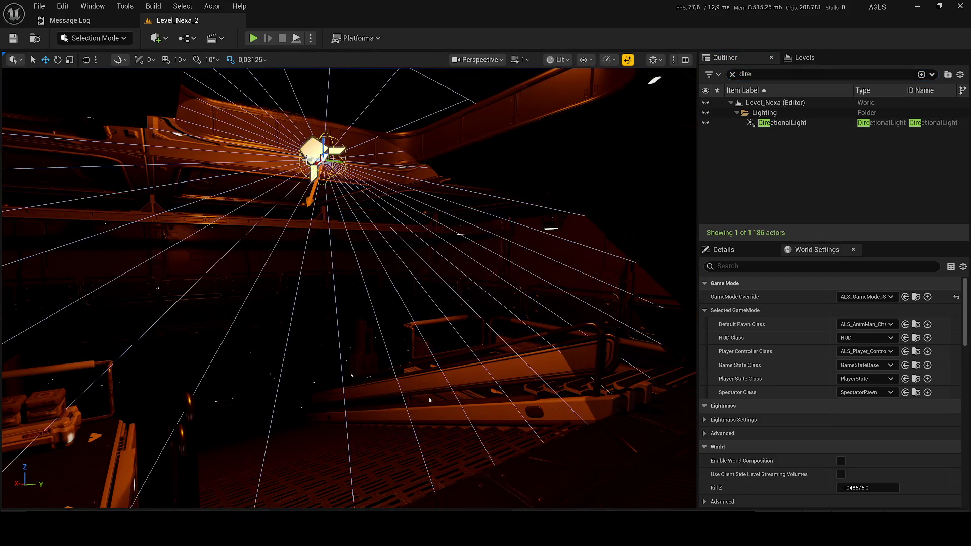
pyautogui.click(758, 250)
# Shrink RectLight38's attenuation radius to about 1295, then focus the view on RectLight95.
pyautogui.scroll(-5, 876, 428)
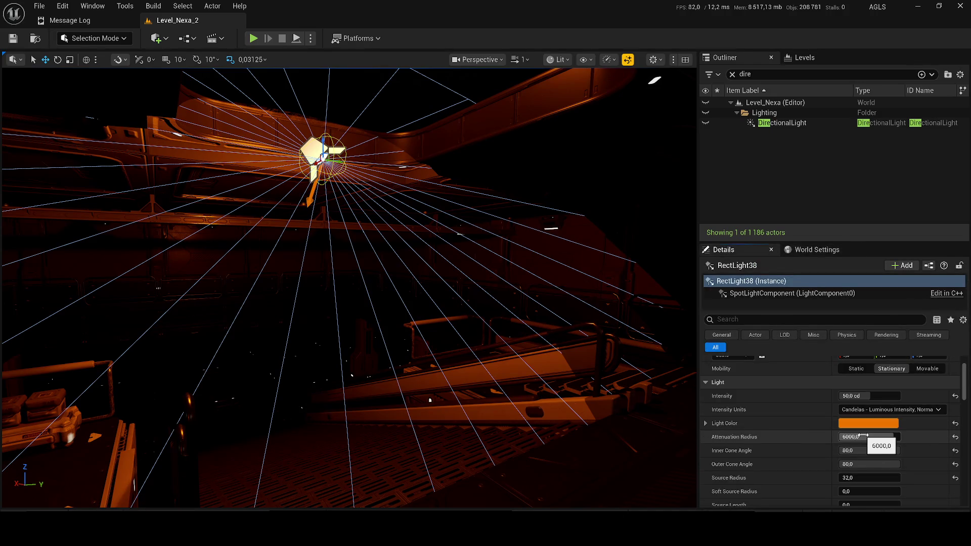
pyautogui.click(869, 437)
pyautogui.moveTo(869, 437)
pyautogui.mouseDown()
pyautogui.moveTo(834, 437)
pyautogui.moveTo(860, 437)
pyautogui.moveTo(866, 450)
pyautogui.moveTo(866, 464)
pyautogui.moveTo(834, 464)
pyautogui.moveTo(900, 450)
pyautogui.moveTo(860, 450)
pyautogui.mouseUp()
pyautogui.click(731, 74)
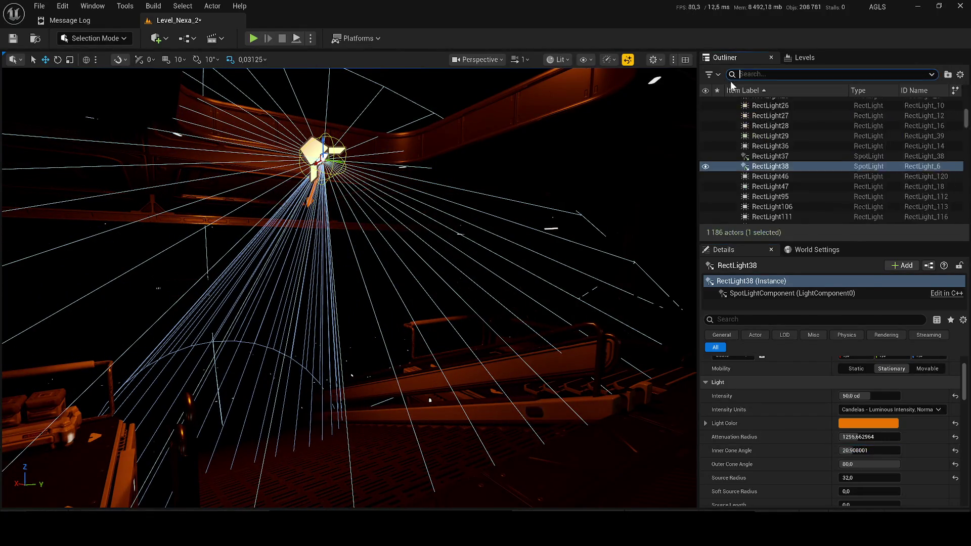
pyautogui.doubleClick(769, 197)
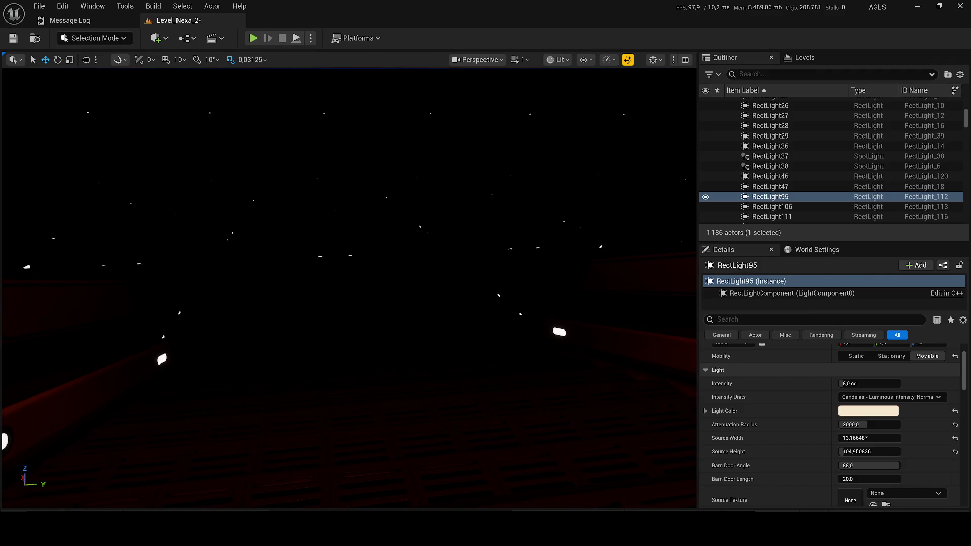
# Send the AGLS crash report and restart the editor.
pyautogui.hotkey('alt', 'z')
pyautogui.hotkey('alt', 'z')
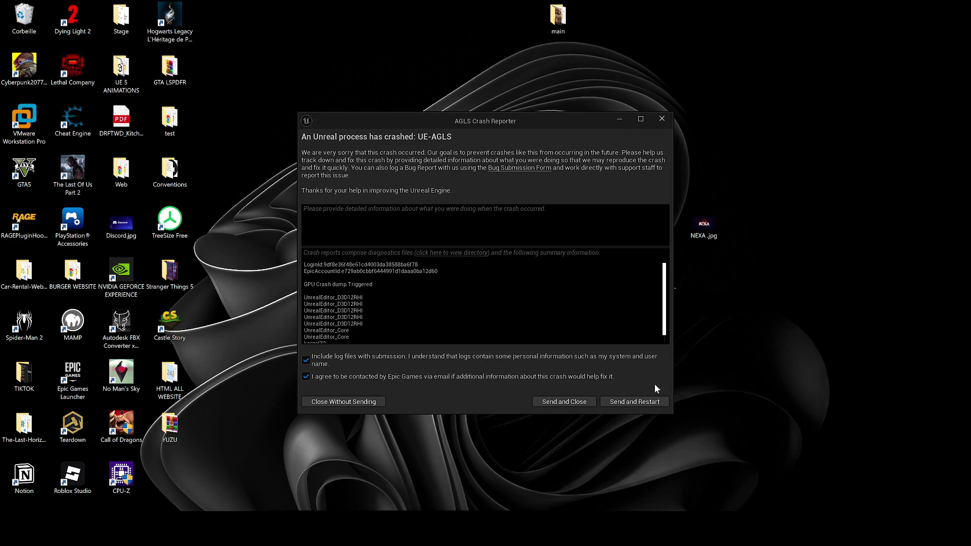
pyautogui.click(653, 401)
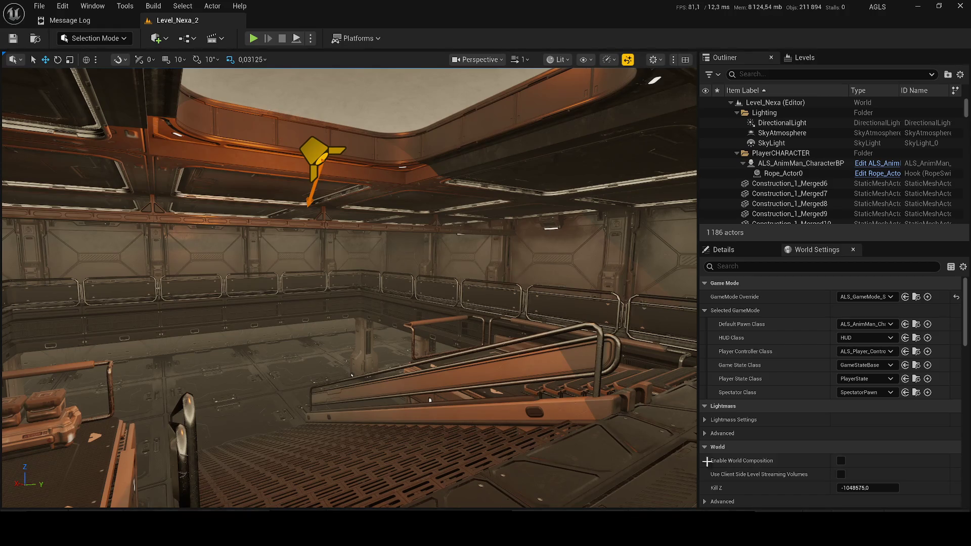
# Filter the Outliner for 'dire' and hide the DirectionalLight to darken the level.
pyautogui.moveTo(688, 478); pyautogui.dragTo(665, 430)
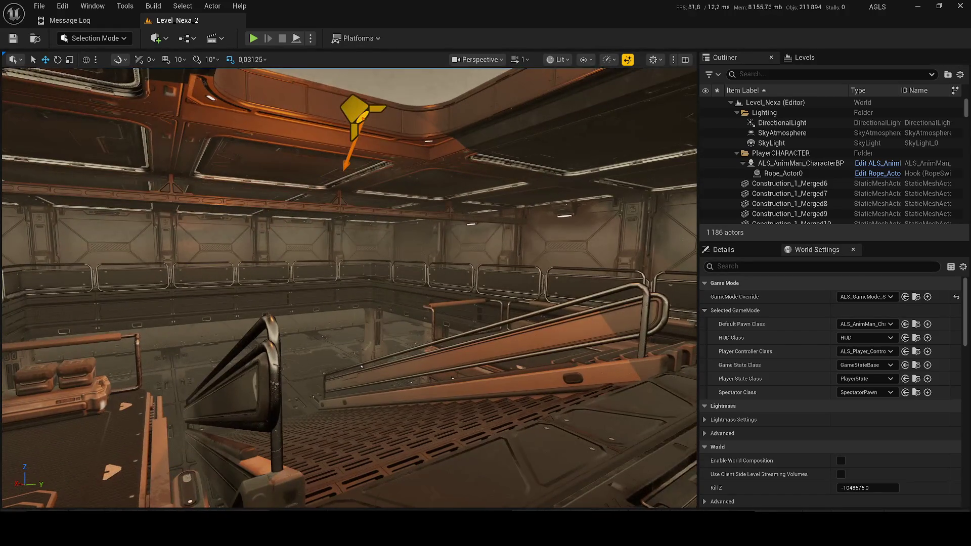
pyautogui.click(360, 115)
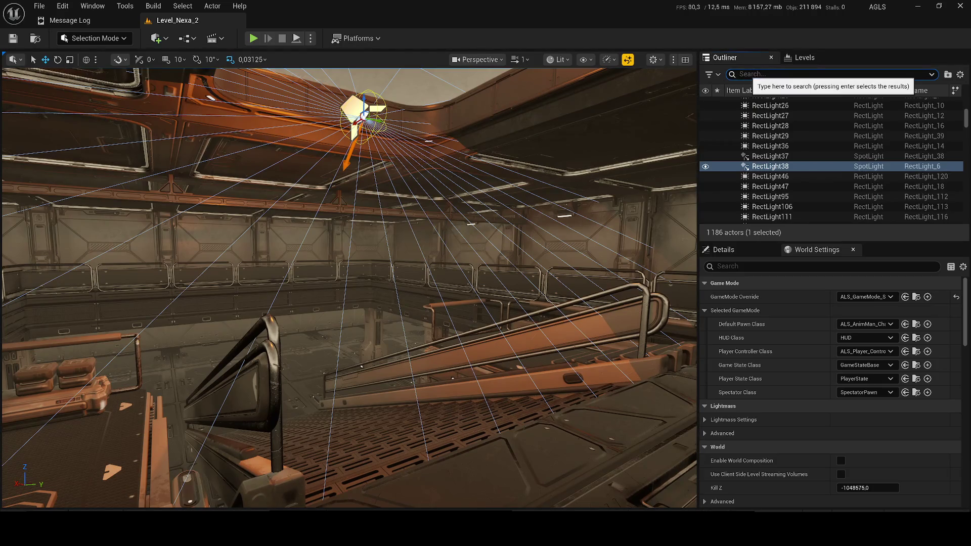
pyautogui.write('dire')
pyautogui.click(715, 125)
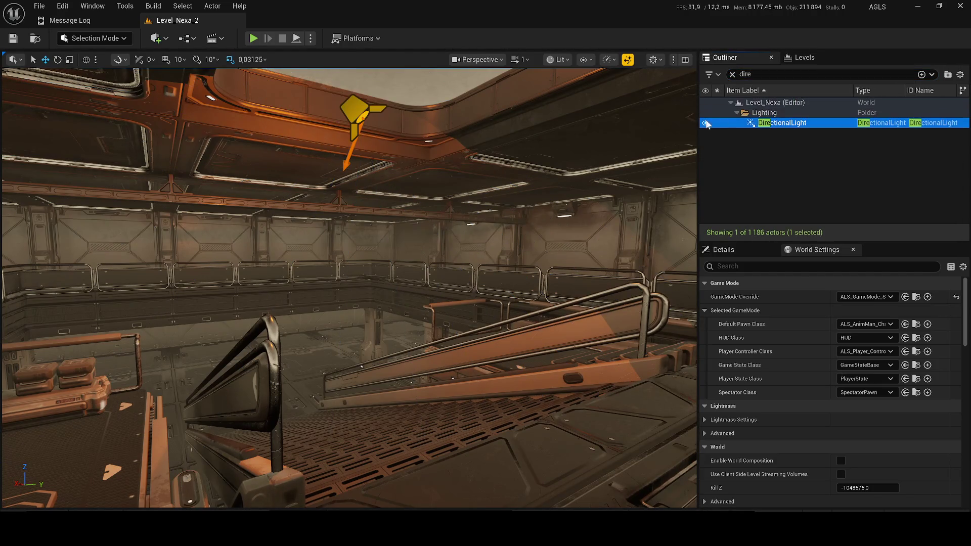
pyautogui.click(705, 123)
# Set RectLight38's attenuation radius to about 1443.98 and inner cone to 25.6, then save.
pyautogui.click(766, 149)
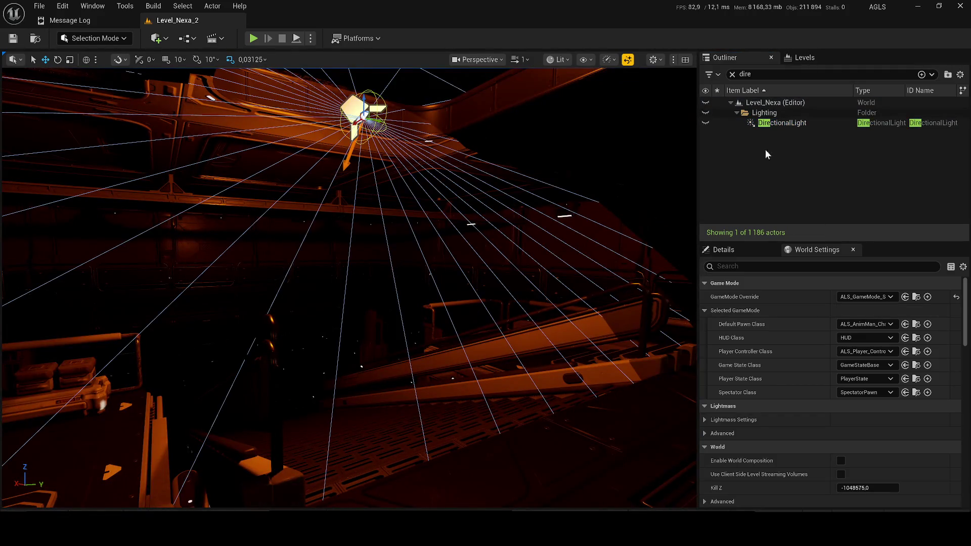
pyautogui.click(725, 252)
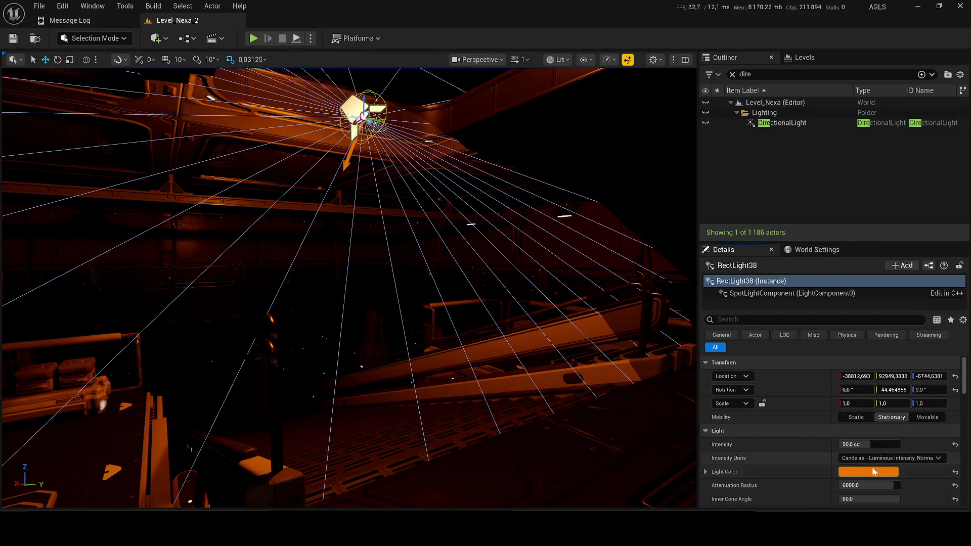
pyautogui.click(873, 485)
pyautogui.write('80103')
pyautogui.press('Return')
pyautogui.moveTo(869, 485)
pyautogui.mouseDown()
pyautogui.moveTo(905, 485)
pyautogui.moveTo(820, 498)
pyautogui.mouseUp()
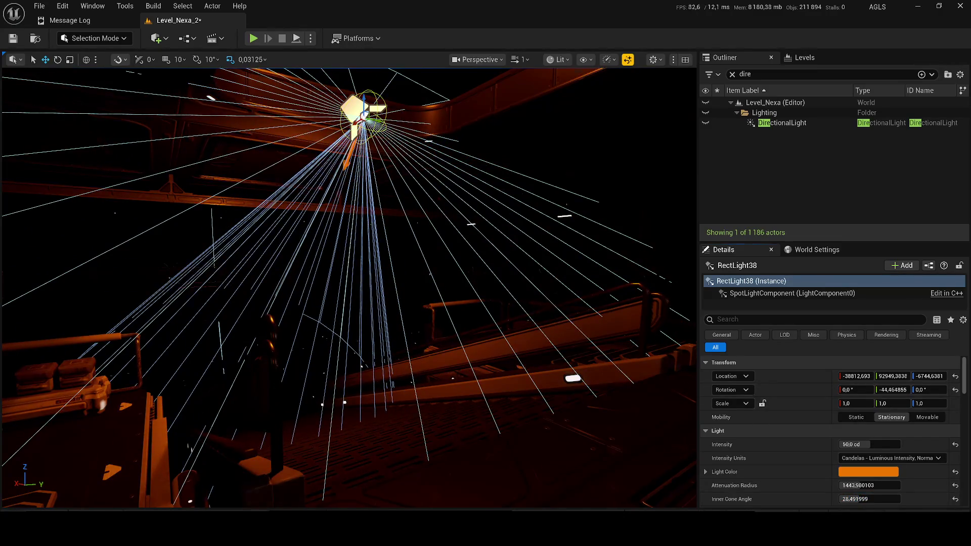
pyautogui.hotkey('ctrl', 's')
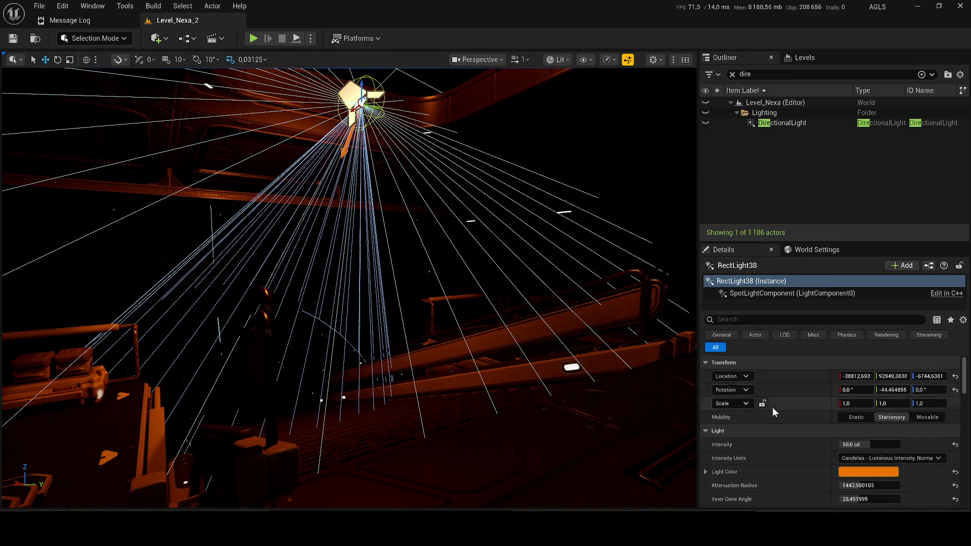
# Set RectLight38's outer cone angle to 70.2, save, then select RectLight95 from the cleared Outliner.
pyautogui.scroll(-2, 854, 432)
pyautogui.moveTo(869, 464)
pyautogui.mouseDown()
pyautogui.moveTo(850, 464)
pyautogui.moveTo(873, 464)
pyautogui.mouseUp()
pyautogui.hotkey('ctrl', 's')
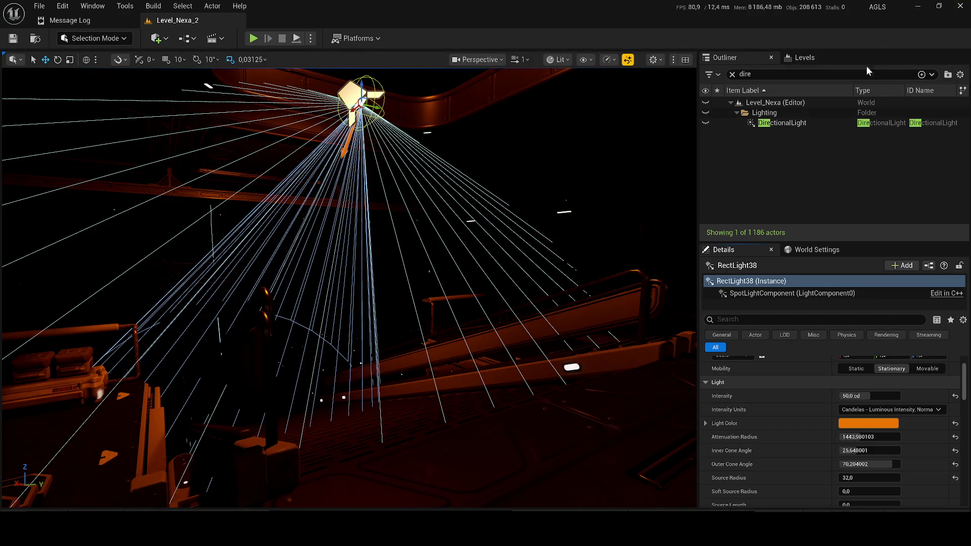
pyautogui.click(731, 74)
pyautogui.click(770, 196)
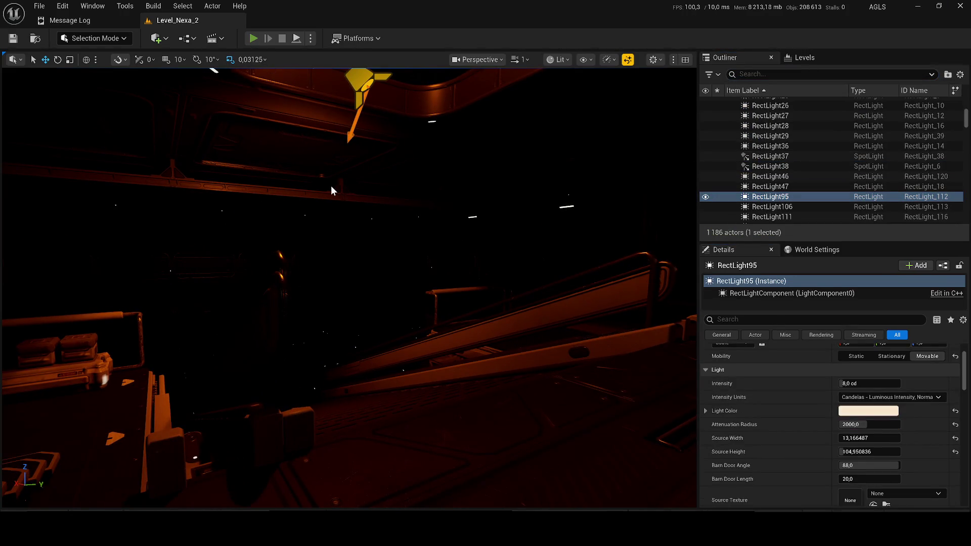
# Run Level_Nexa_2 in Play In Editor with Alt+P.
pyautogui.hotkey('alt', 'p')
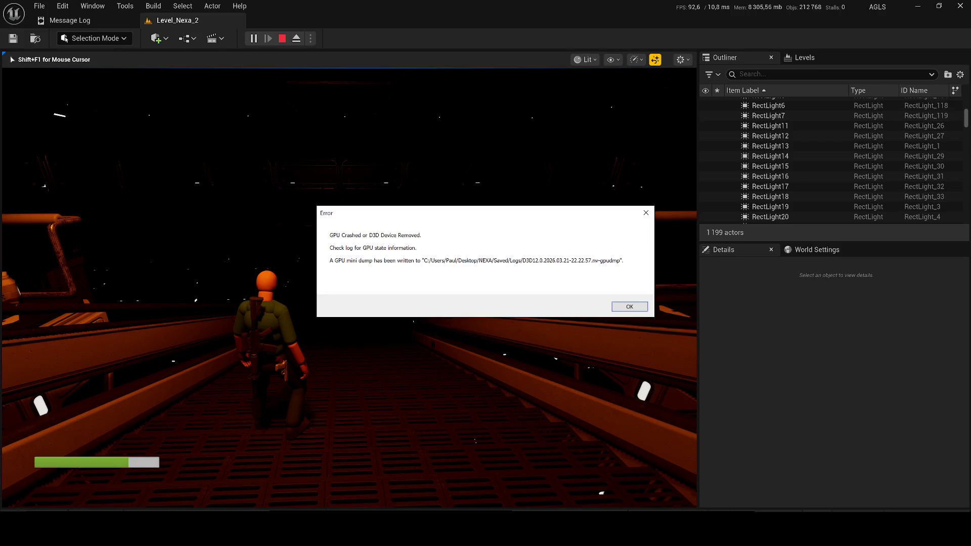
# Dismiss the GPU error, then send the crash report and close the Crash Reporter.
pyautogui.click(628, 306)
pyautogui.press('super')
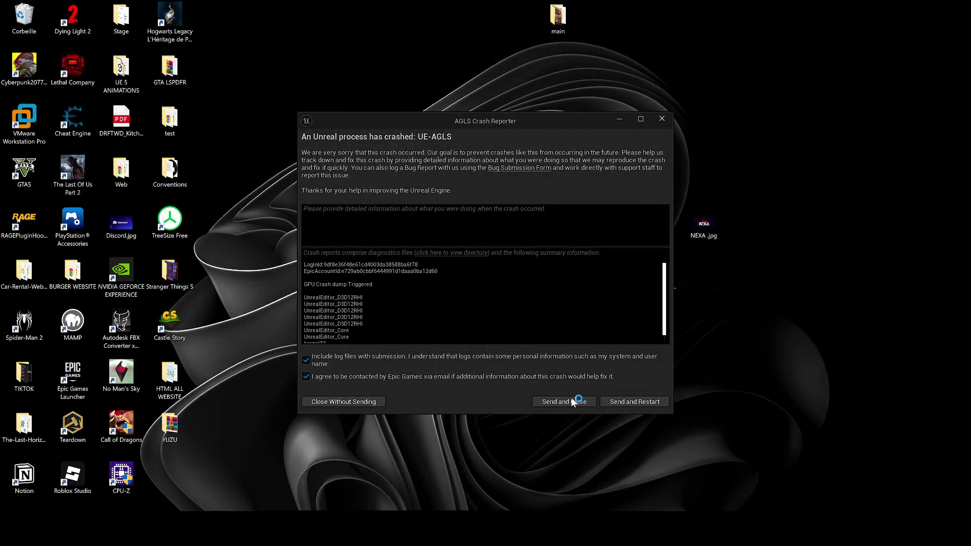
pyautogui.click(571, 402)
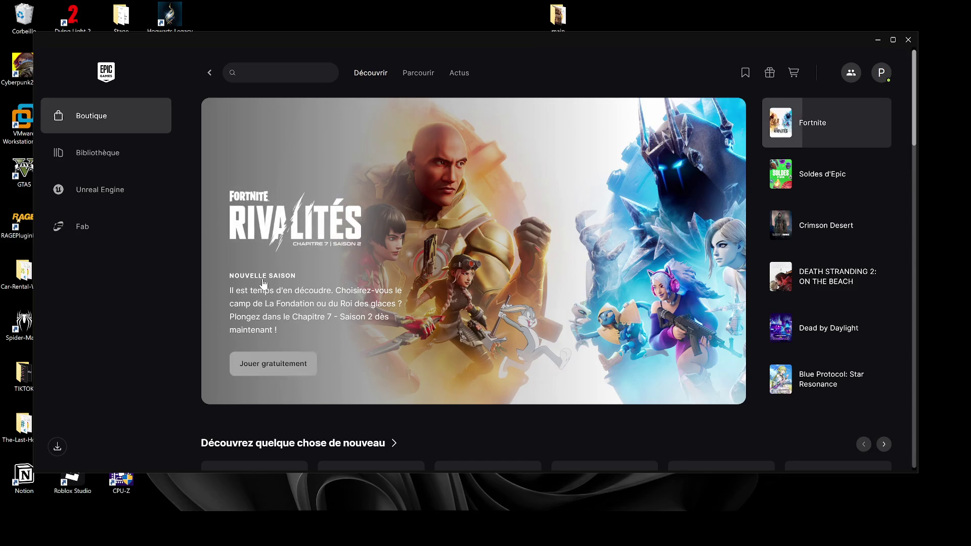
# Show the Unreal Engine library, apply engine 5.6.1's installation options, then reopen its dropdown.
pyautogui.click(93, 204)
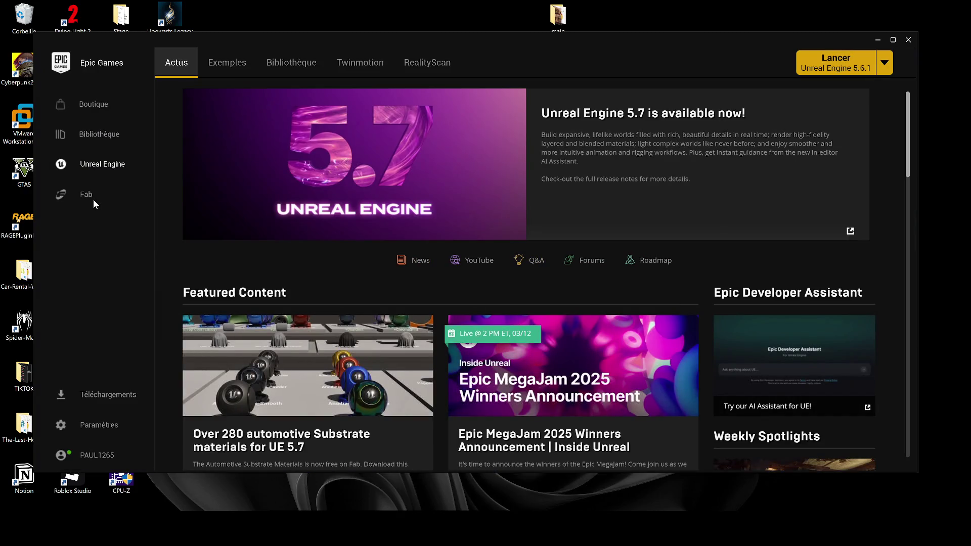
pyautogui.click(305, 65)
pyautogui.click(272, 167)
pyautogui.click(274, 182)
pyautogui.click(549, 360)
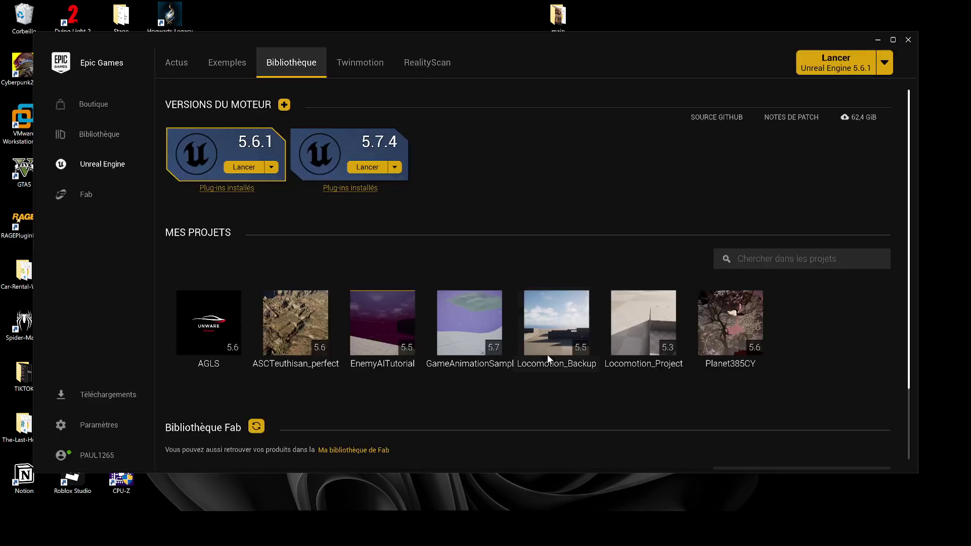
pyautogui.click(271, 168)
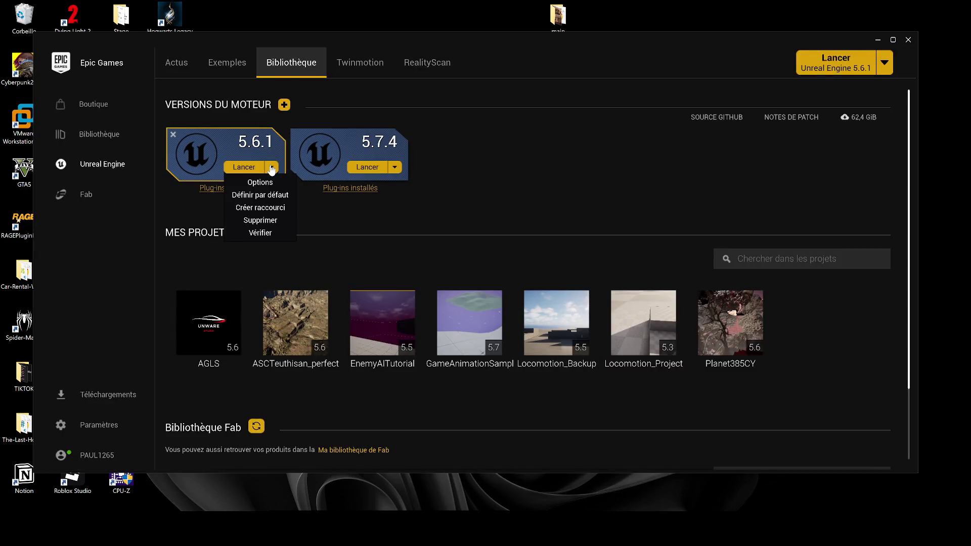
# Start verifying the 5.6.1 engine install, then open Downloads once it reaches 34%.
pyautogui.click(260, 233)
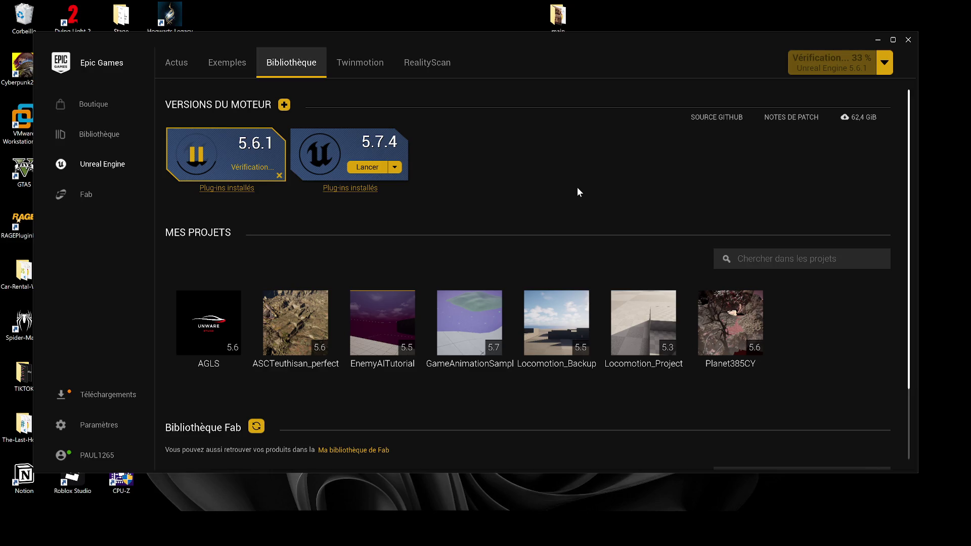
pyautogui.click(90, 402)
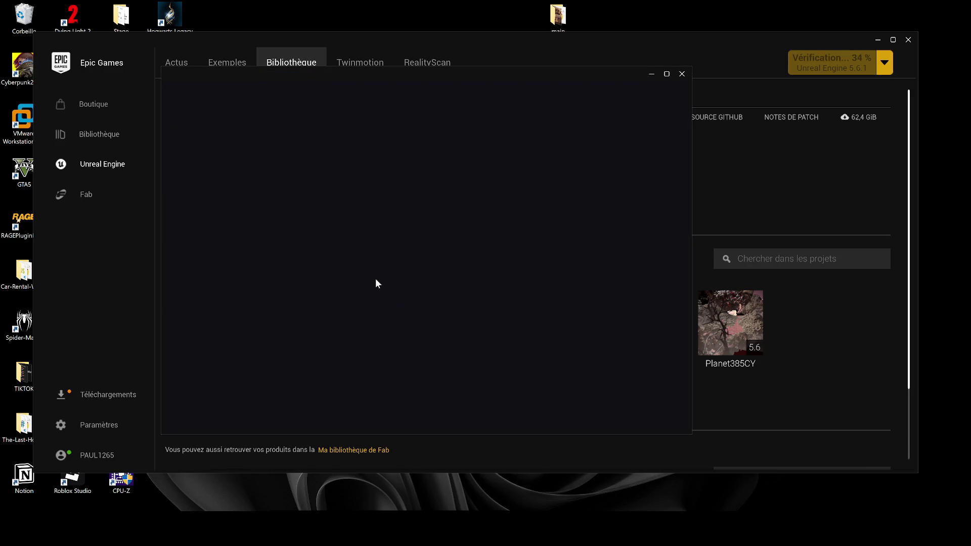
# Close the downloads overview and the launcher, then open the NEXA desktop item.
pyautogui.moveTo(607, 77); pyautogui.dragTo(811, 75)
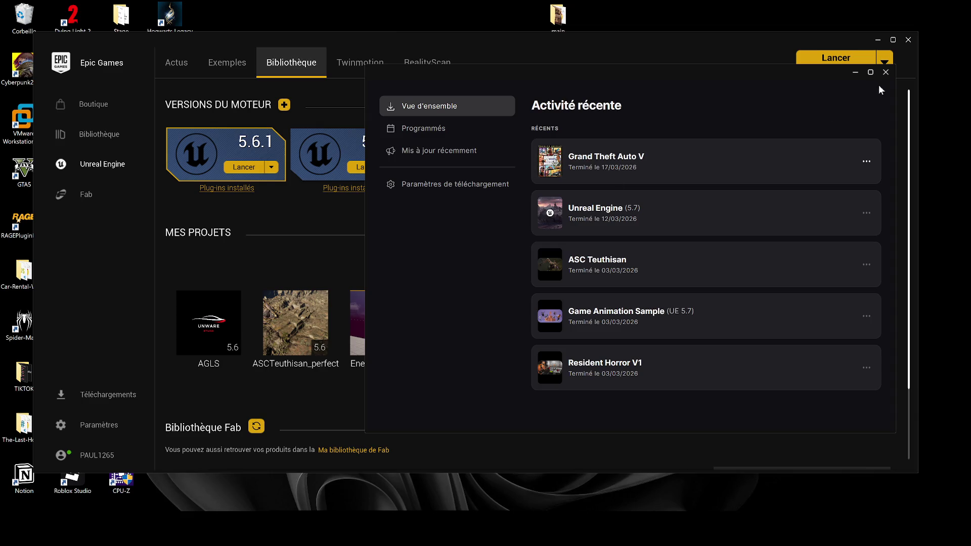
pyautogui.click(885, 72)
pyautogui.click(879, 39)
pyautogui.doubleClick(567, 231)
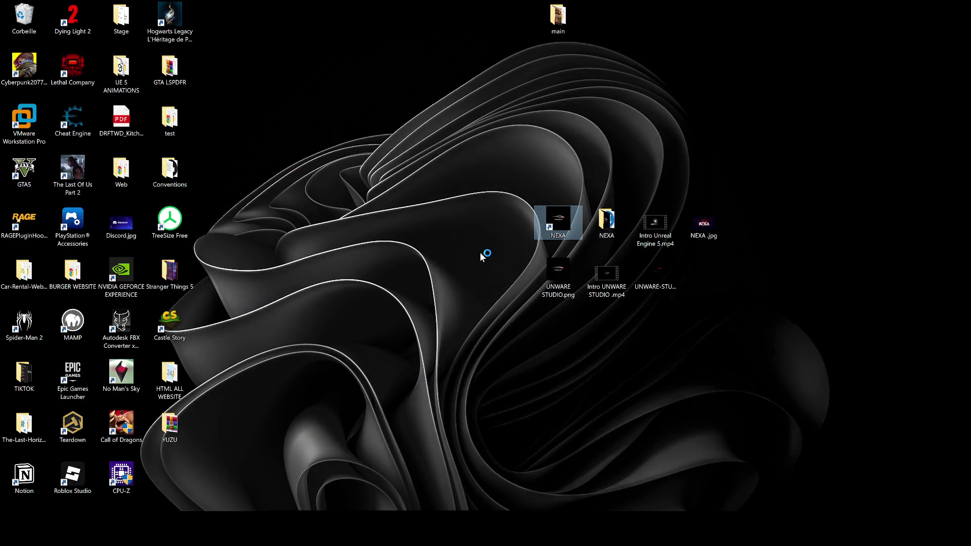
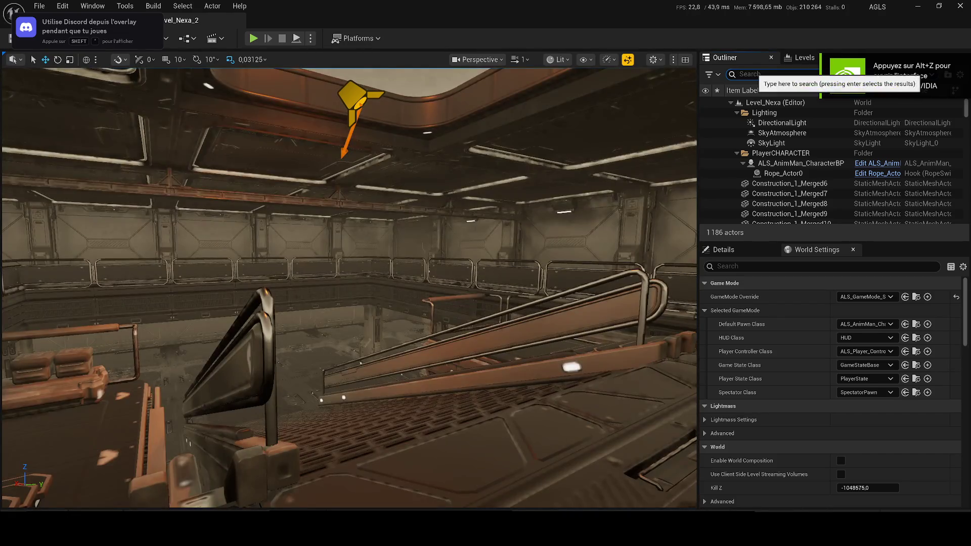
# Filter the Outliner for 'dire' and hide the DirectionalLight to darken the corridor.
pyautogui.click(773, 74)
pyautogui.write('dire')
pyautogui.click(707, 122)
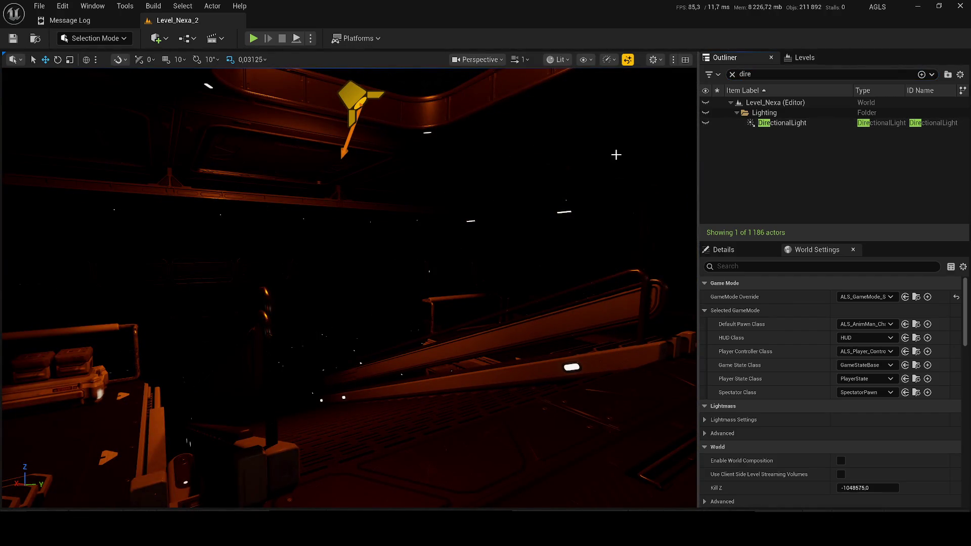
# Select and frame a corridor lamp, then locate its Element 7 material, MI_Emission_Common, in the Content Browser.
pyautogui.click(566, 208)
pyautogui.press('f')
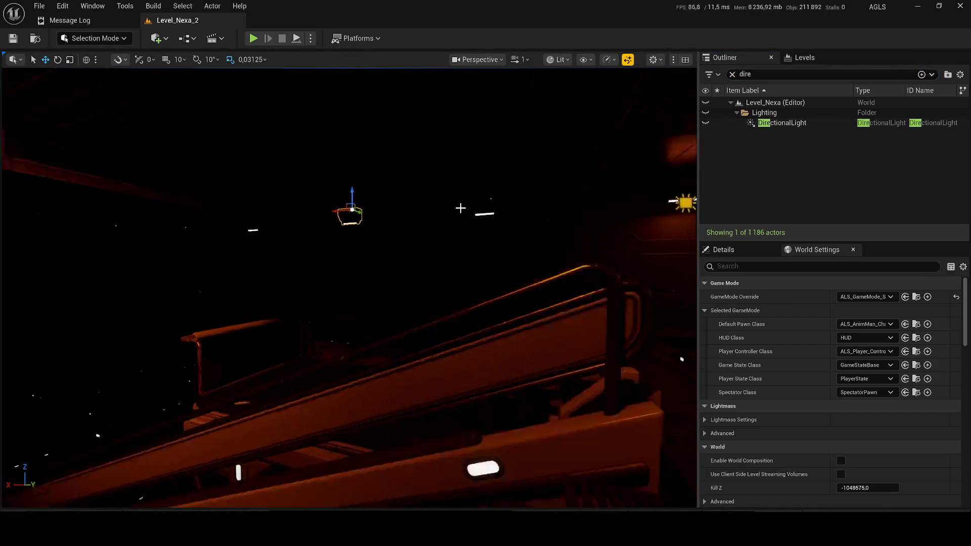
pyautogui.click(724, 249)
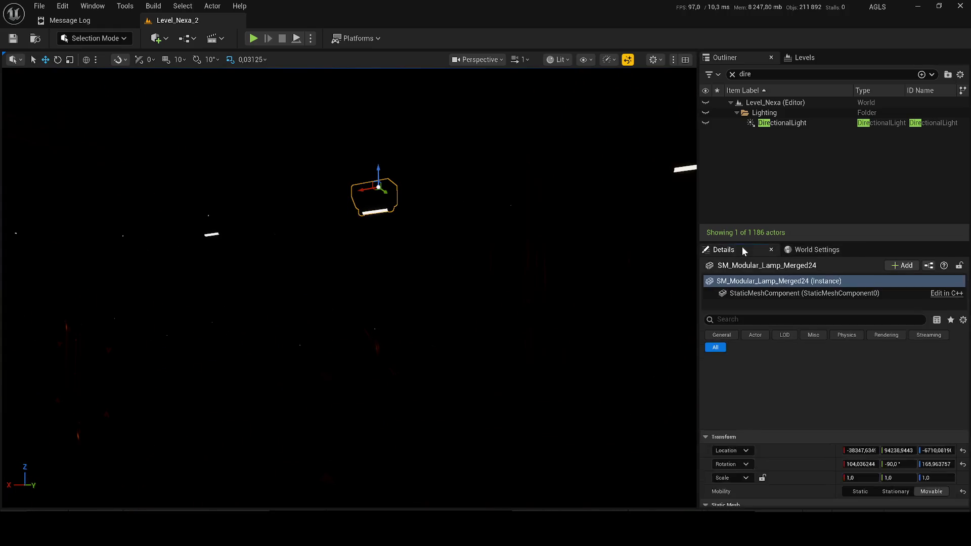
pyautogui.scroll(-1, 883, 436)
pyautogui.scroll(-3, 883, 436)
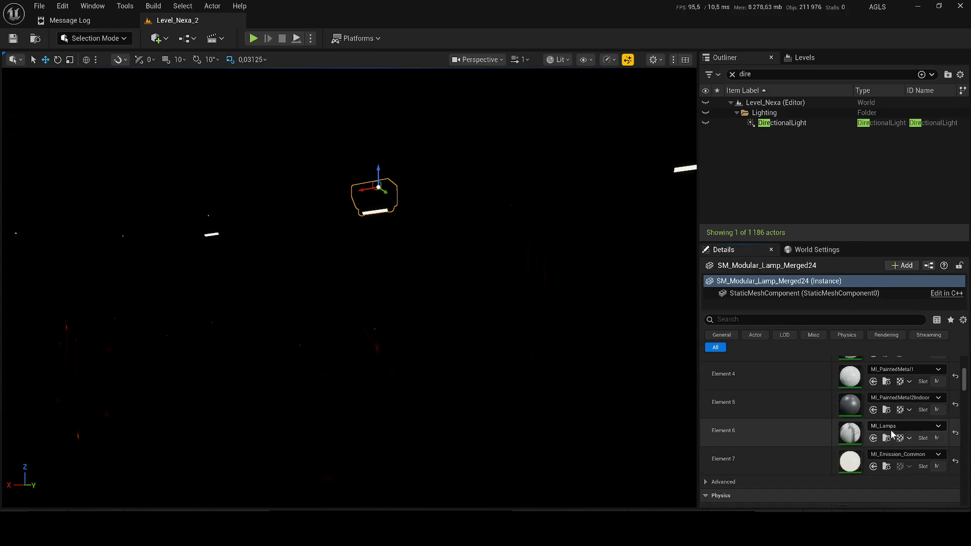
pyautogui.click(889, 455)
pyautogui.press('Escape')
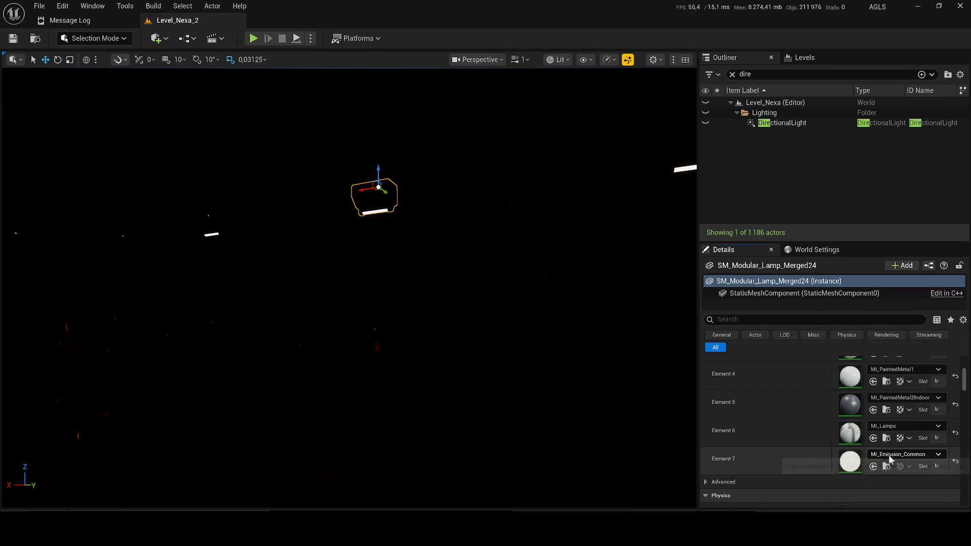
pyautogui.click(890, 466)
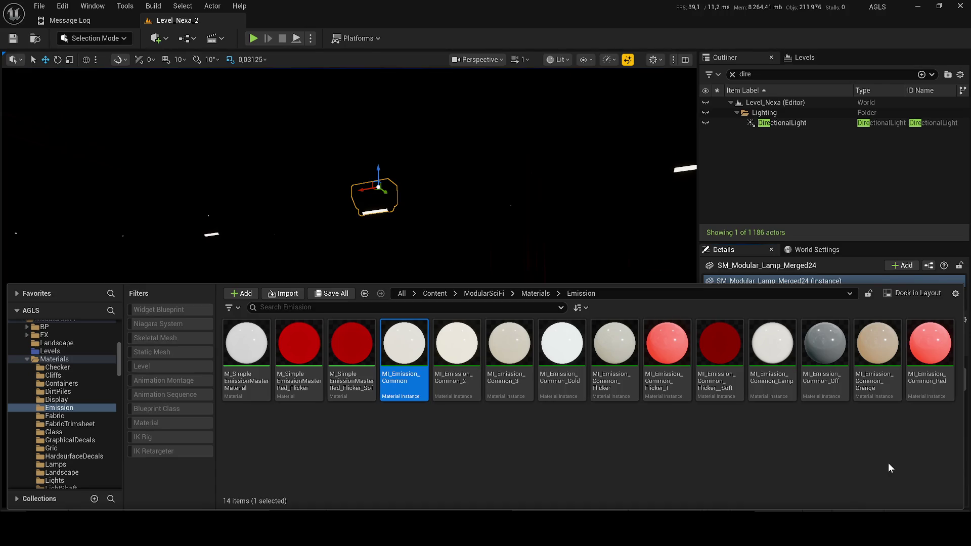
# Assign MI_Emission_Common_Orange to the lamp's Element 7 material slot.
pyautogui.click(881, 341)
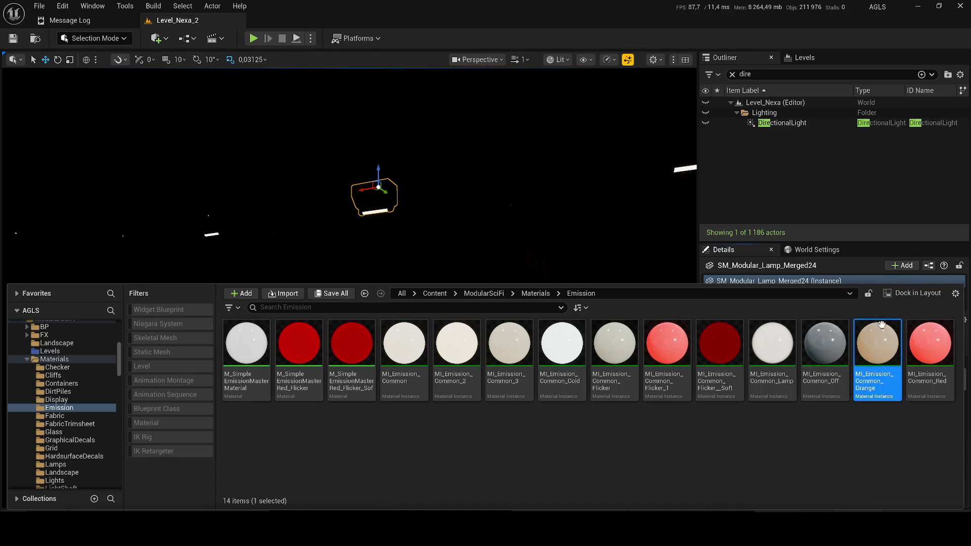
pyautogui.moveTo(881, 342)
pyautogui.mouseDown()
pyautogui.moveTo(862, 339)
pyautogui.moveTo(868, 349)
pyautogui.mouseUp()
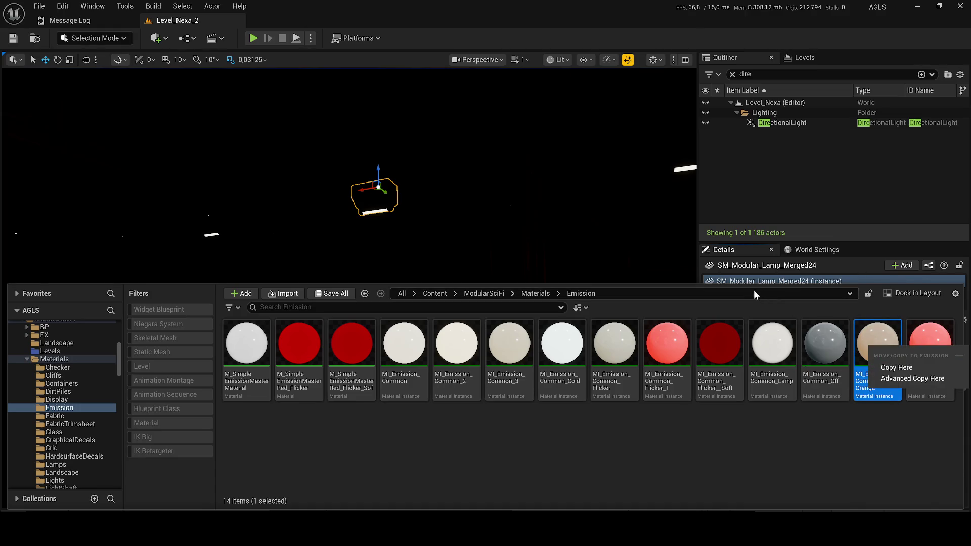
pyautogui.click(756, 275)
pyautogui.scroll(-3, 823, 381)
pyautogui.moveTo(877, 468); pyautogui.dragTo(880, 366)
pyautogui.press('w')
# Show the Emission materials folder in an enlarged content drawer and open MI_Emission_Common_Orange.
pyautogui.scroll(-5, 480, 254)
pyautogui.click(887, 369)
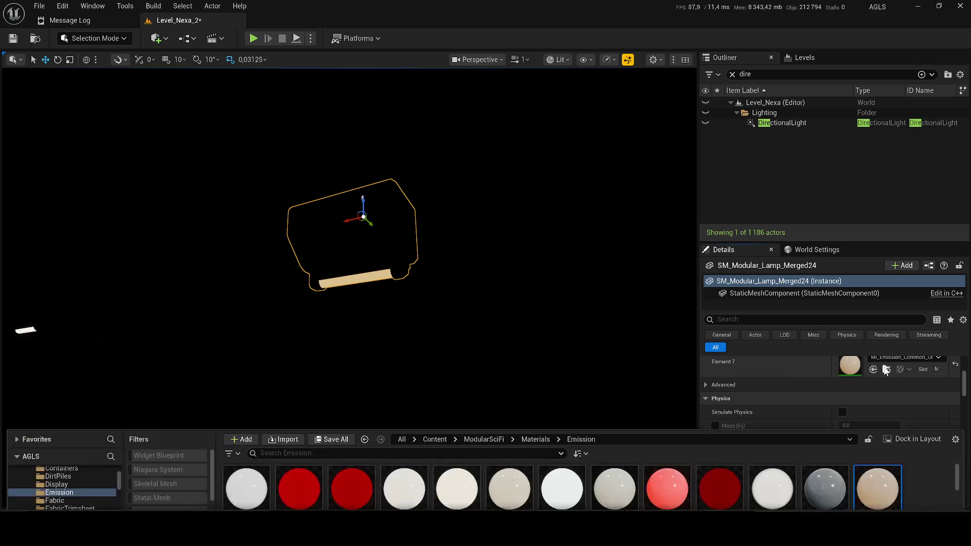
pyautogui.moveTo(747, 408); pyautogui.dragTo(746, 311)
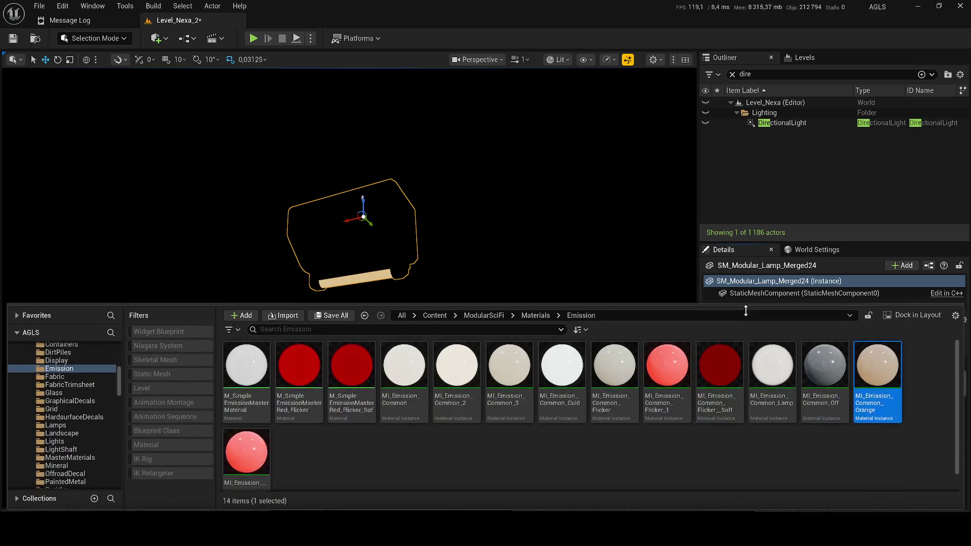
pyautogui.doubleClick(896, 372)
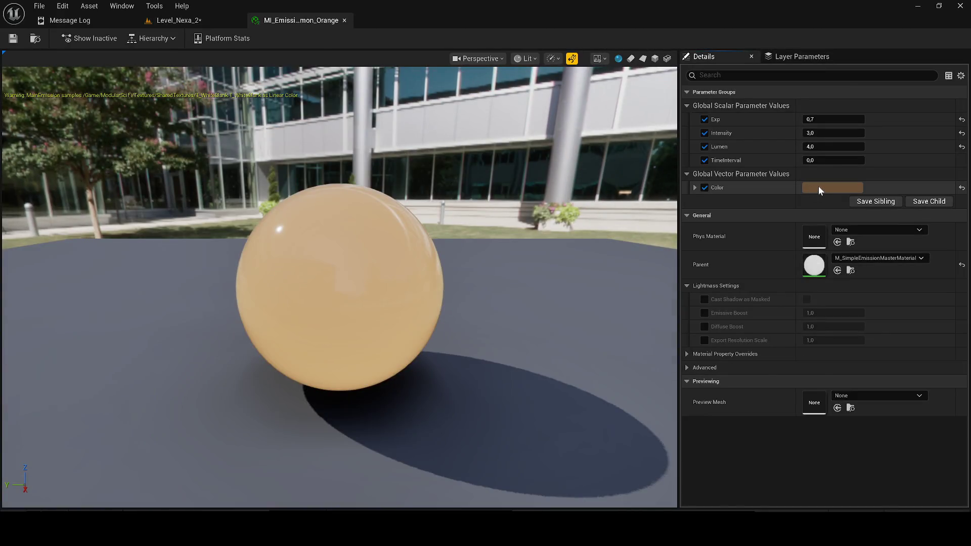
# Shift MI_Emission_Common_Orange's Color toward yellow (6C4802FF), set Intensity to 10, and save.
pyautogui.click(820, 188)
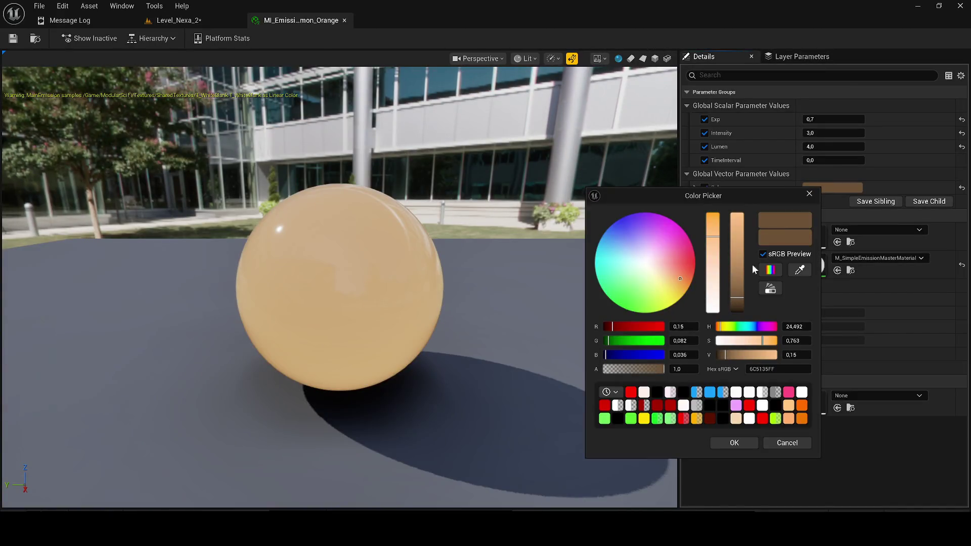
pyautogui.moveTo(682, 275); pyautogui.dragTo(691, 285)
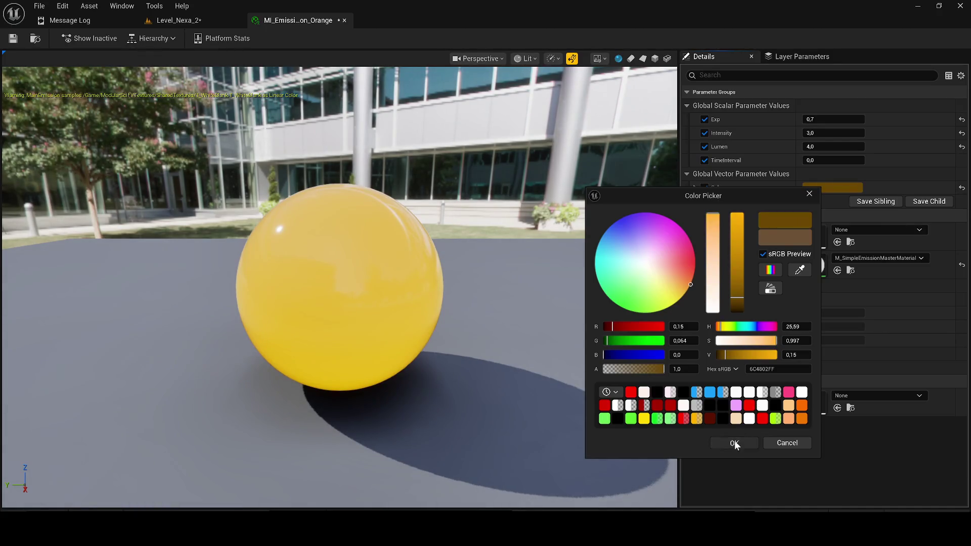
pyautogui.click(734, 443)
pyautogui.scroll(-2, 589, 241)
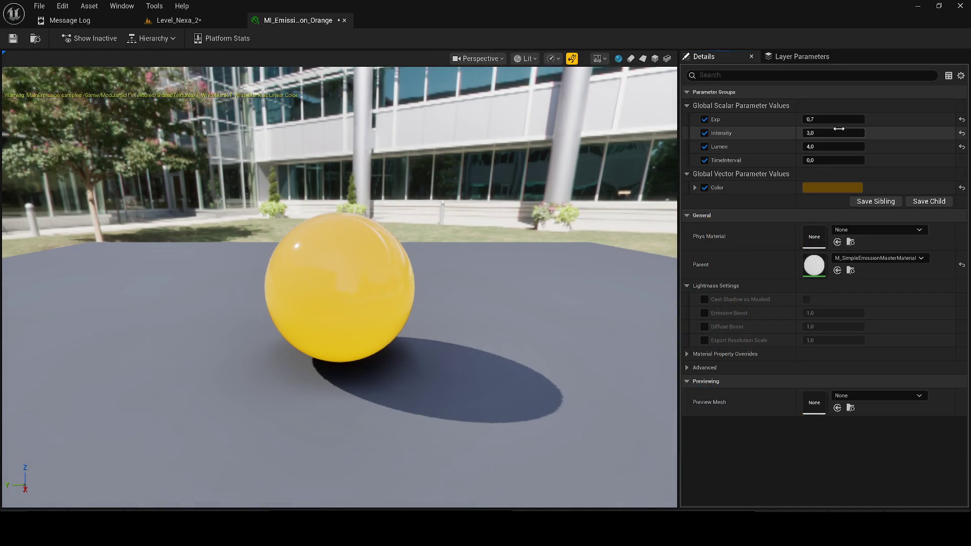
pyautogui.write('10')
pyautogui.press('Return')
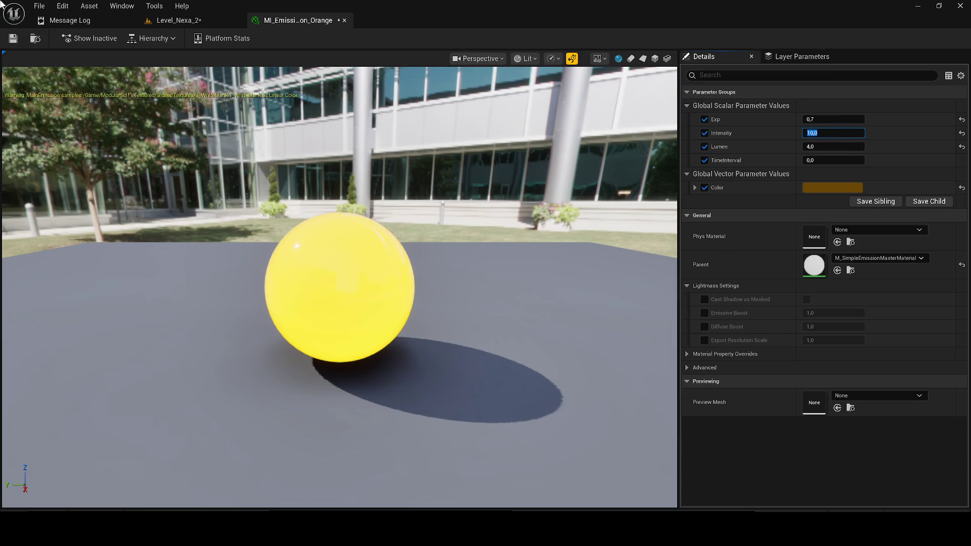
pyautogui.click(13, 39)
pyautogui.click(171, 25)
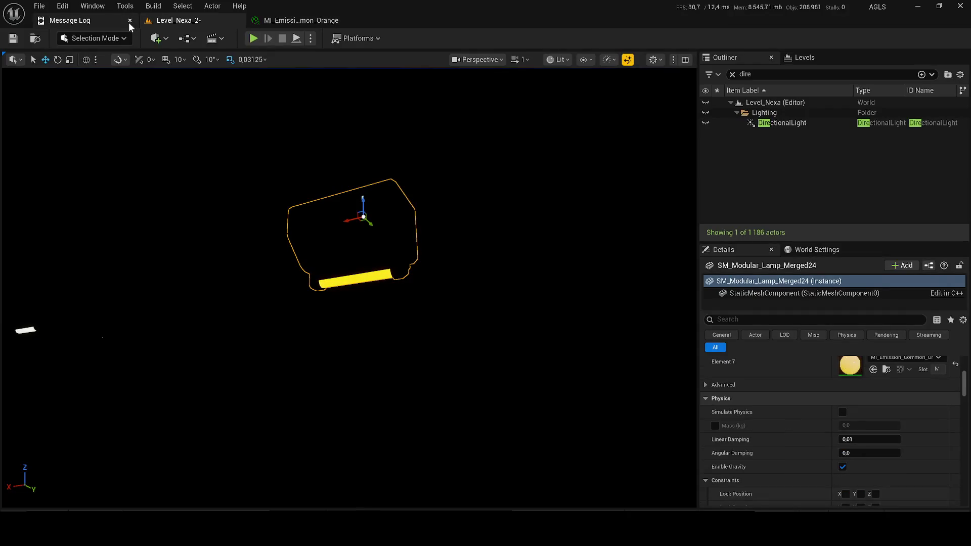
# Assign MI_Emission_Common_Orange to Element 7 of the left lamp, SM_Modular_Lamp_Merged22.
pyautogui.click(130, 21)
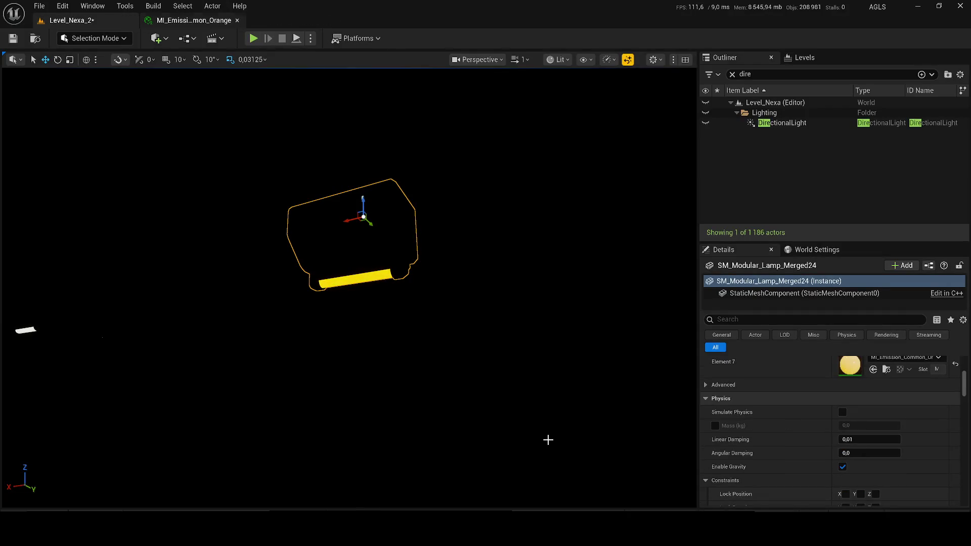
pyautogui.click(886, 369)
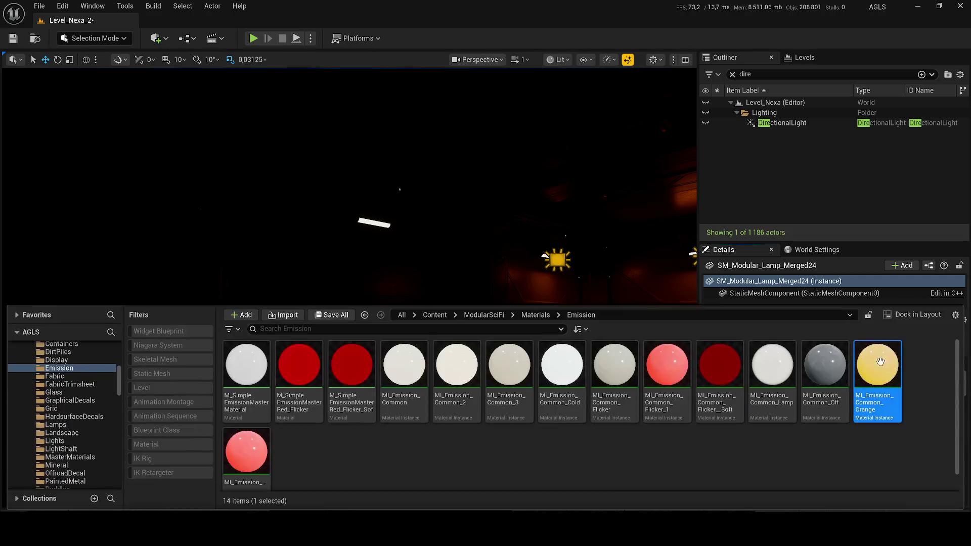
pyautogui.press('f')
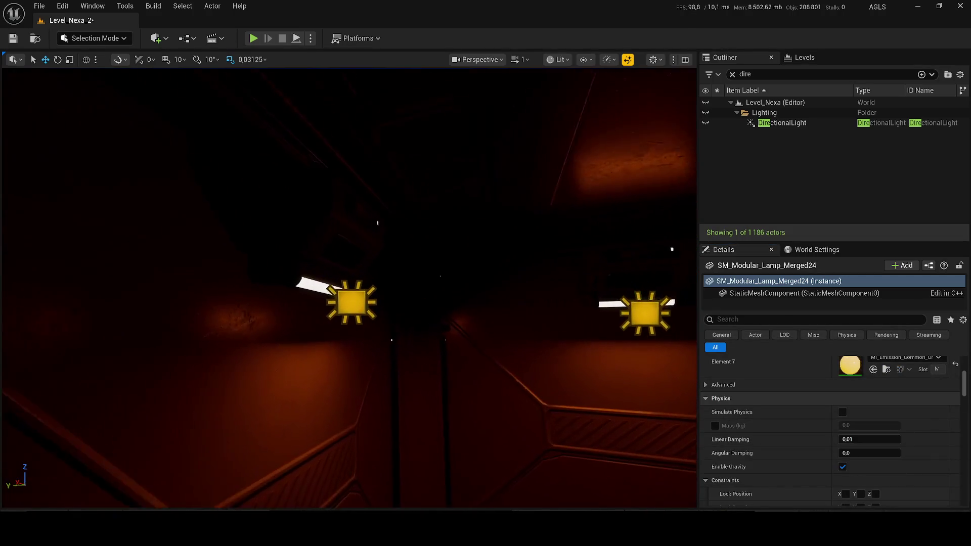
pyautogui.click(342, 284)
pyautogui.hotkey('ctrl', 'space')
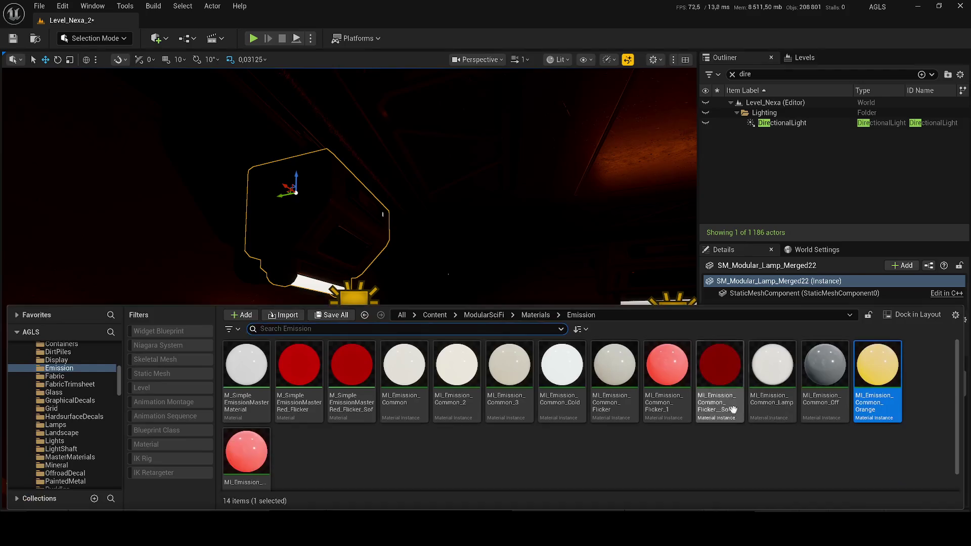
pyautogui.moveTo(865, 368); pyautogui.dragTo(871, 369)
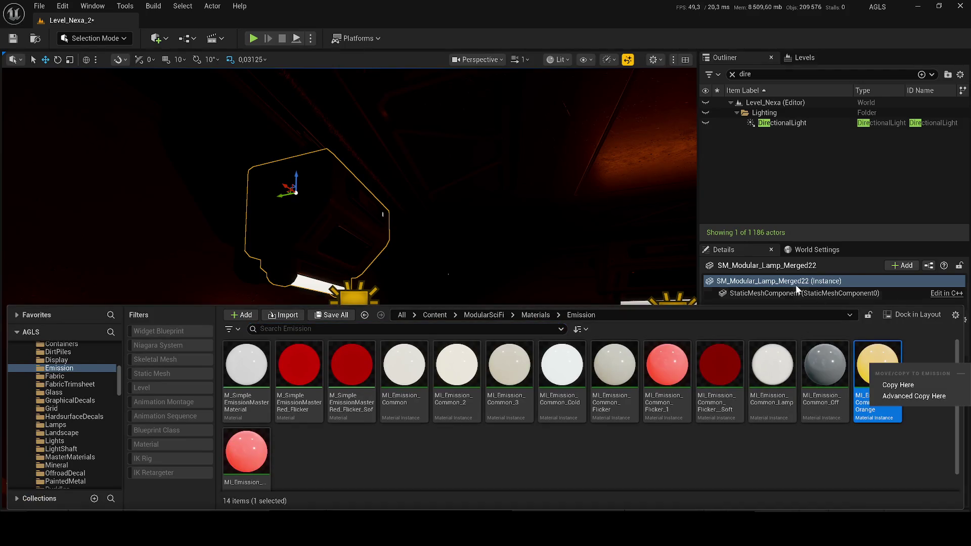
pyautogui.click(722, 309)
pyautogui.moveTo(722, 310); pyautogui.dragTo(728, 398)
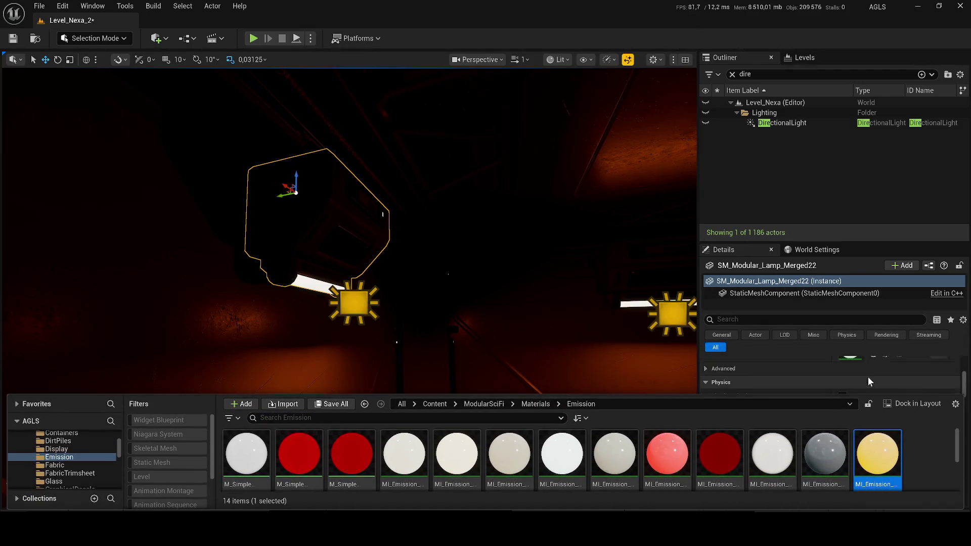
pyautogui.moveTo(882, 445); pyautogui.dragTo(850, 365)
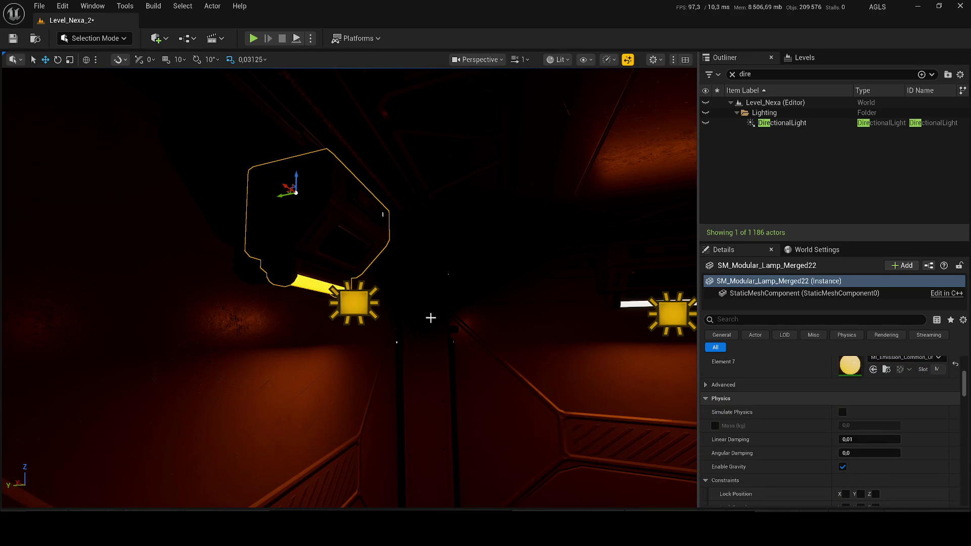
# Copy RectLight173's Light Color, then reselect the left lamp mesh to reach its Element 7 material.
pyautogui.click(353, 298)
pyautogui.scroll(3, 830, 415)
pyautogui.rightClick(798, 456)
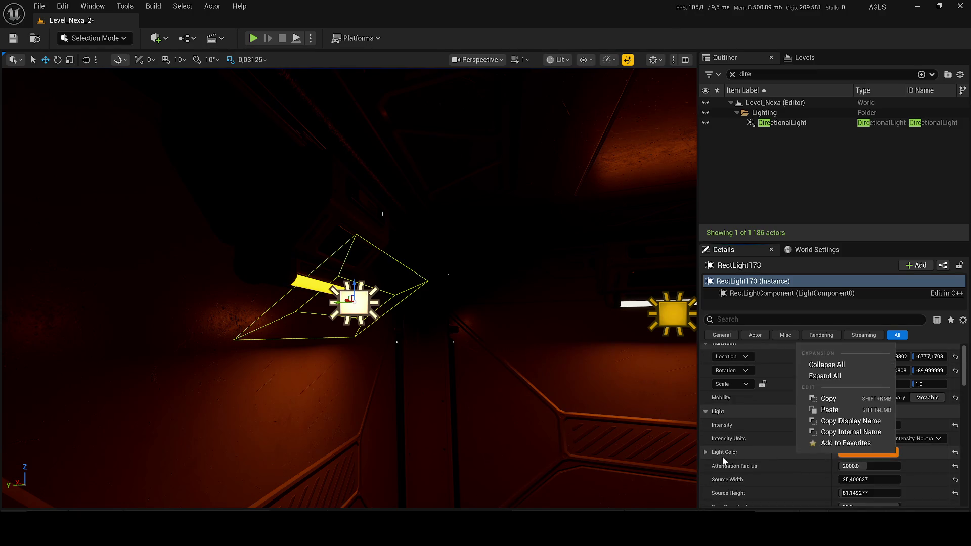
pyautogui.click(706, 453)
pyautogui.rightClick(763, 457)
pyautogui.click(779, 410)
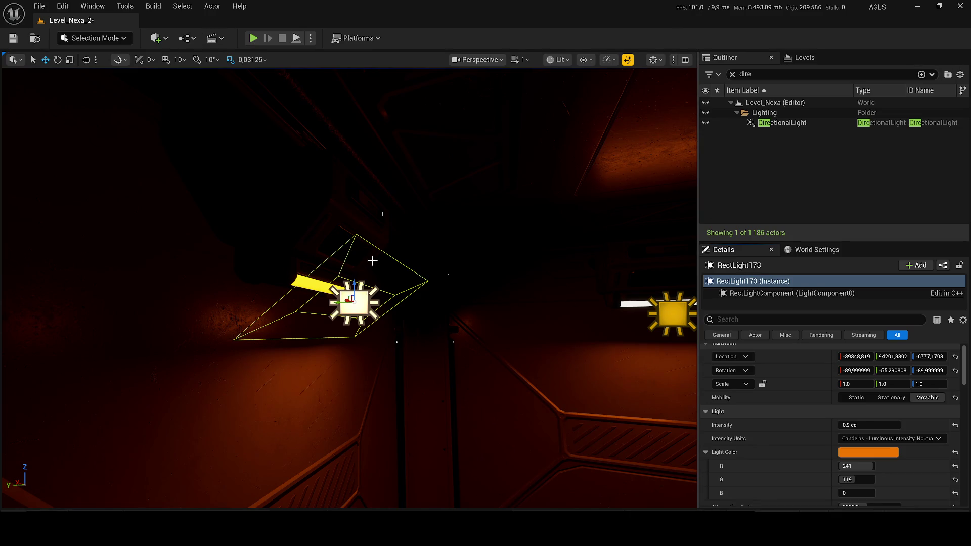
pyautogui.click(374, 261)
pyautogui.scroll(-5, 881, 455)
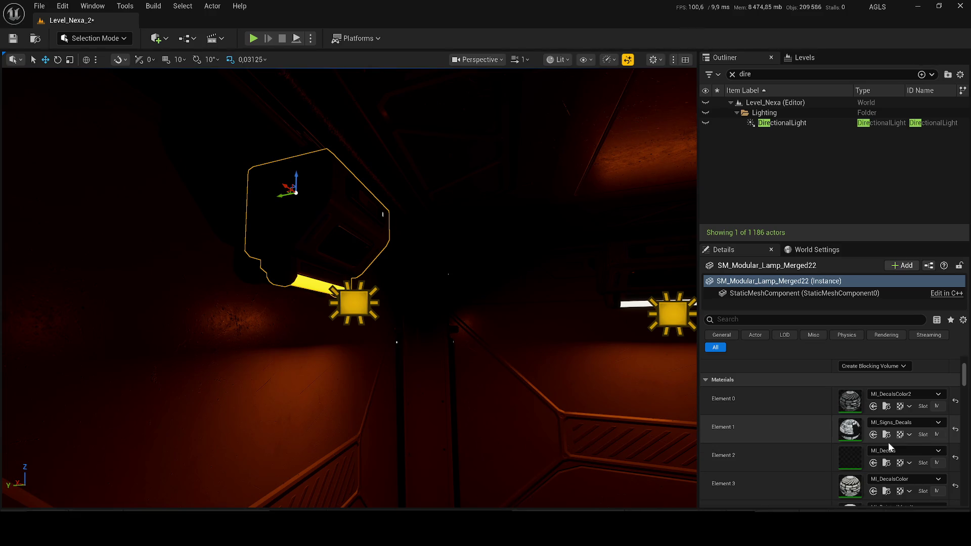
pyautogui.scroll(-4, 890, 448)
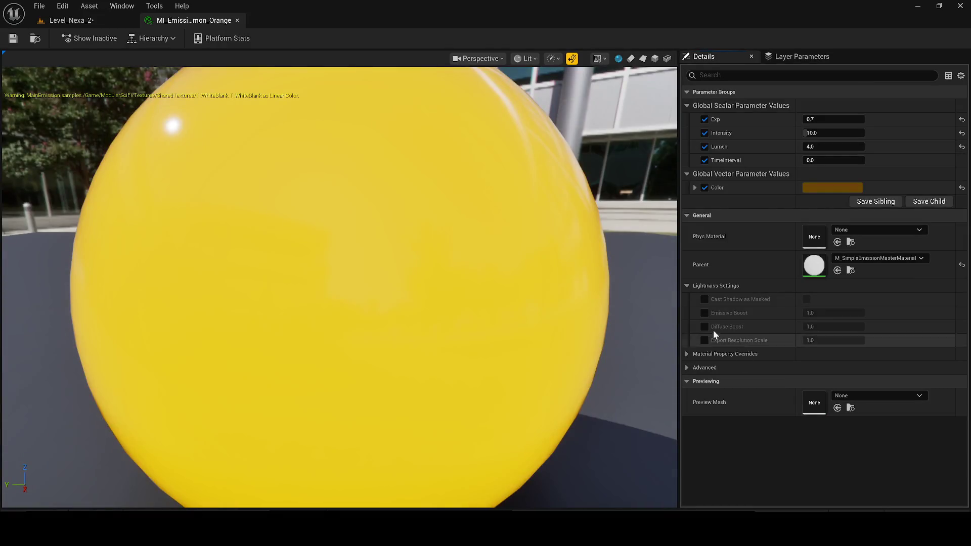
# Paste the copied light colour into MI_Emission_Common_Orange's Color parameter and save it.
pyautogui.rightClick(832, 190)
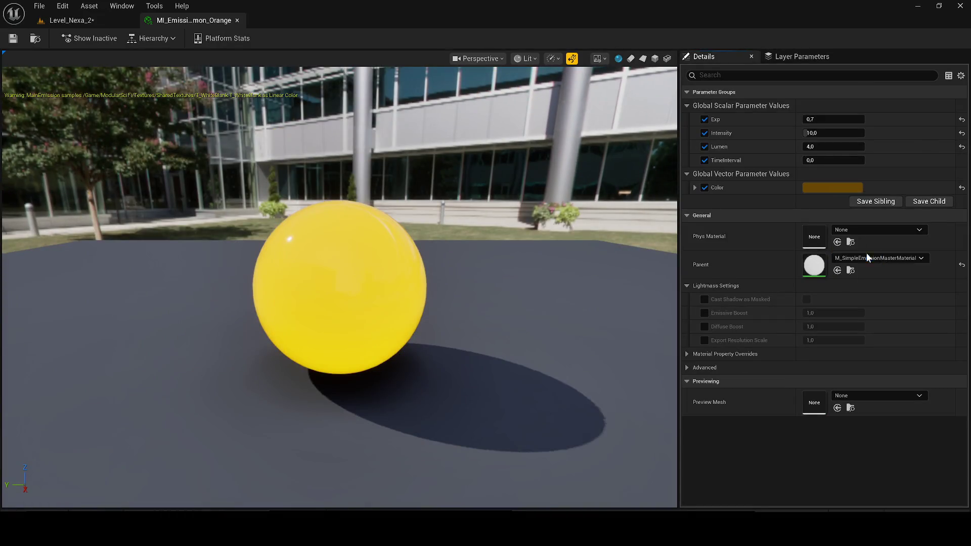
pyautogui.click(866, 256)
pyautogui.click(15, 39)
pyautogui.click(60, 19)
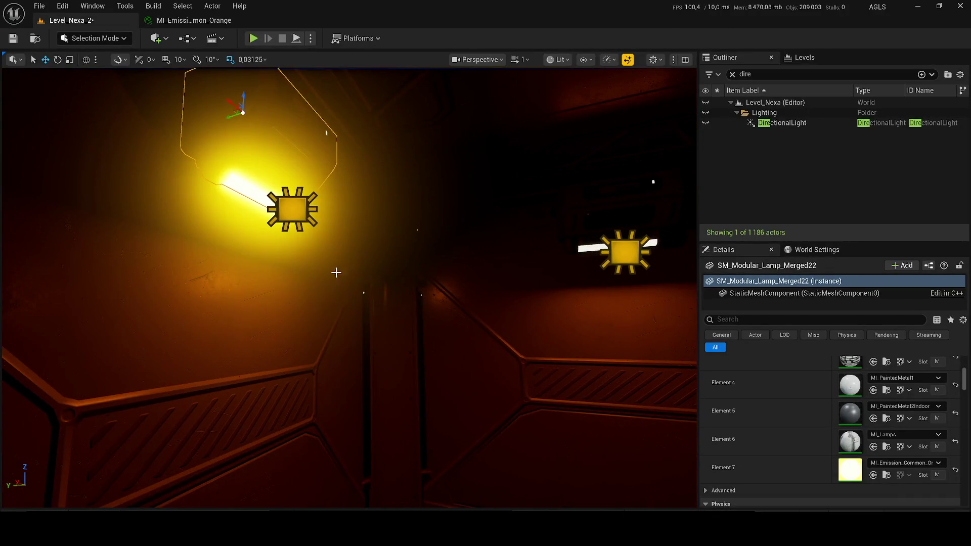
# Lower the orange material's Intensity to 2, save, and view the softer lamp glow.
pyautogui.scroll(-2, 337, 263)
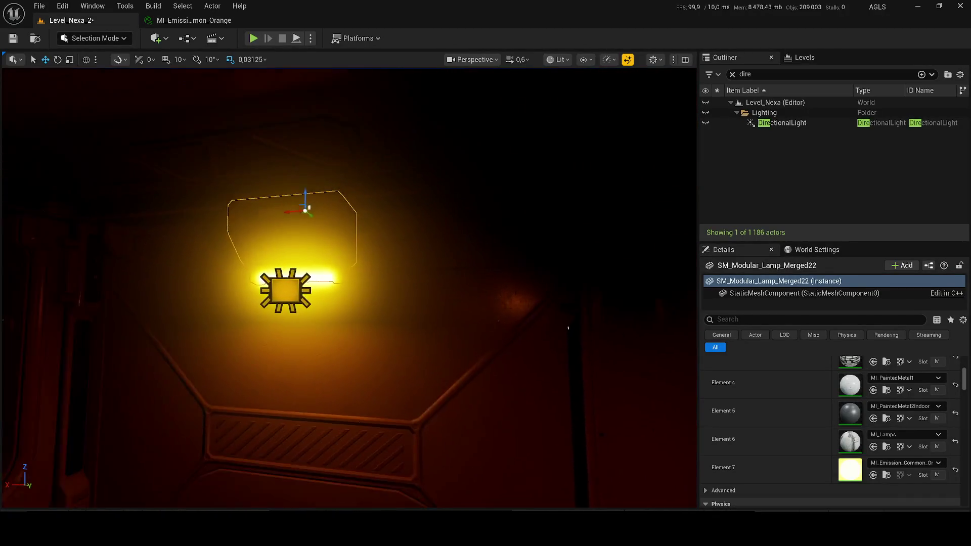
pyautogui.click(194, 20)
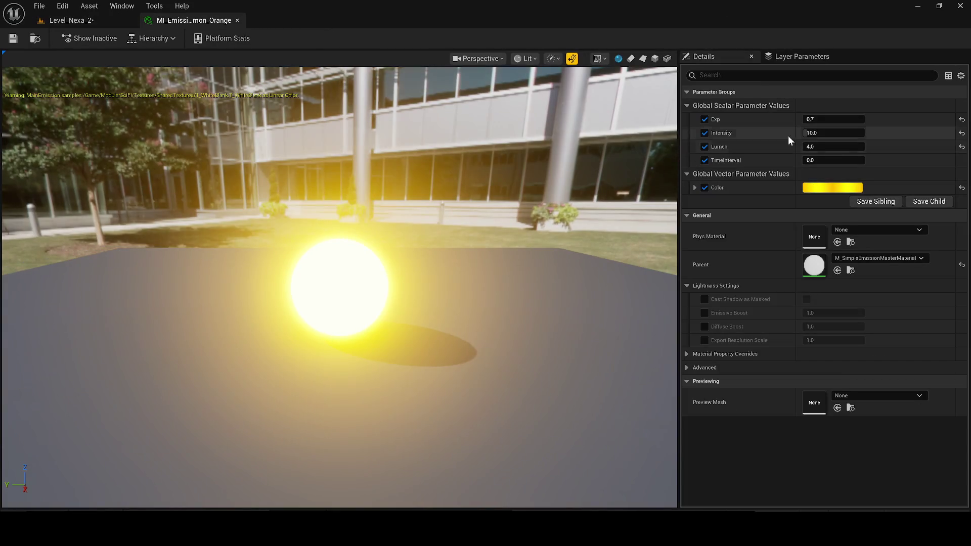
pyautogui.click(830, 133)
pyautogui.write('1')
pyautogui.press('Return')
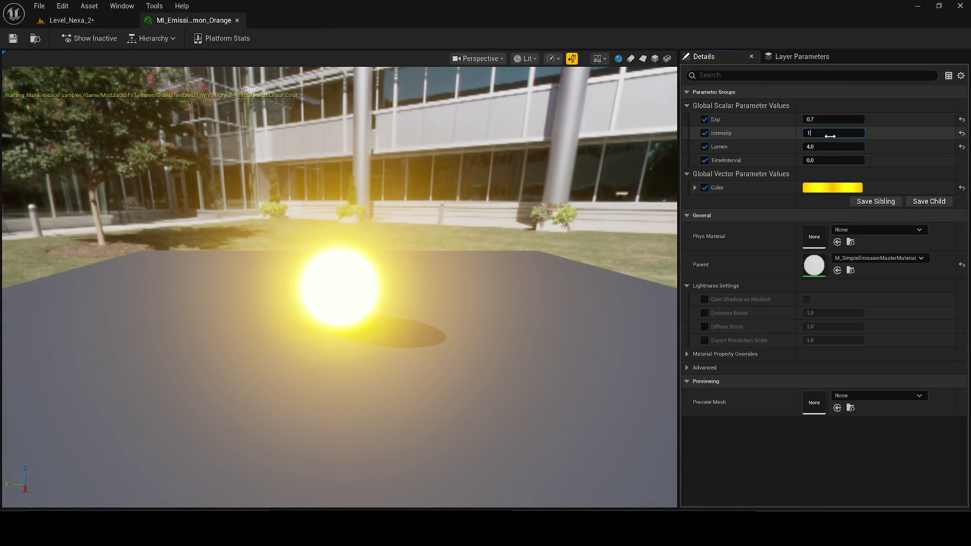
pyautogui.write('2')
pyautogui.press('Return')
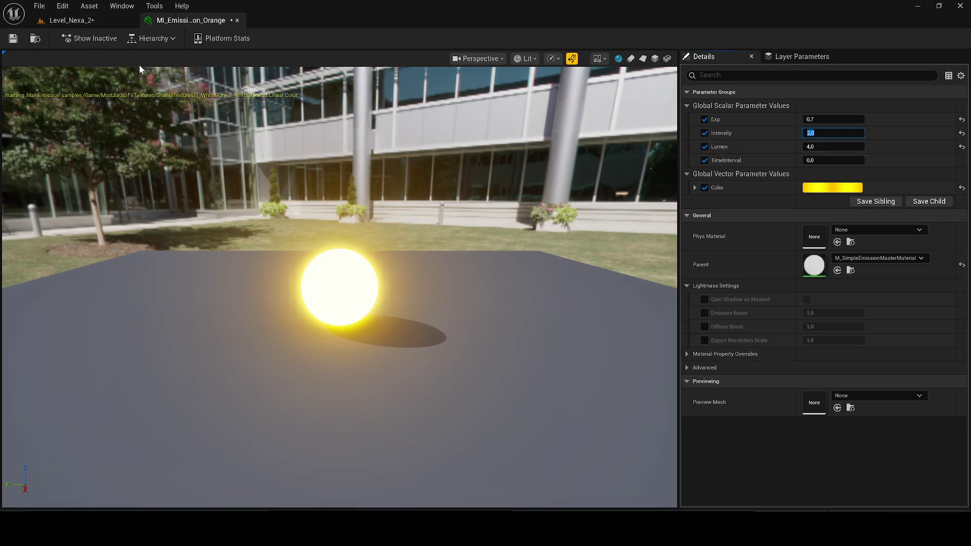
pyautogui.click(12, 38)
pyautogui.click(96, 19)
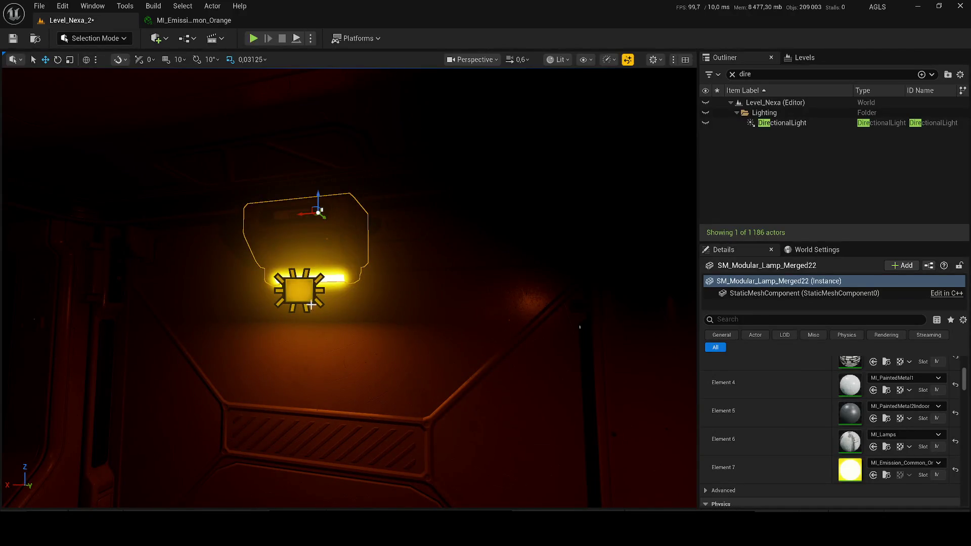
pyautogui.moveTo(228, 172); pyautogui.dragTo(232, 166)
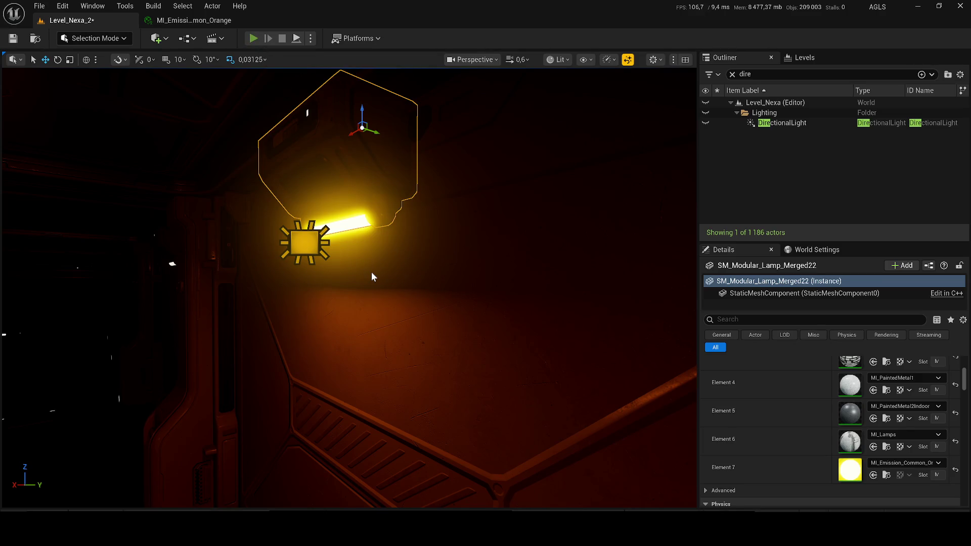
# Play-test the corridor with Alt+P, then return to MI_Emission_Common_Orange.
pyautogui.hotkey('alt', 'p')
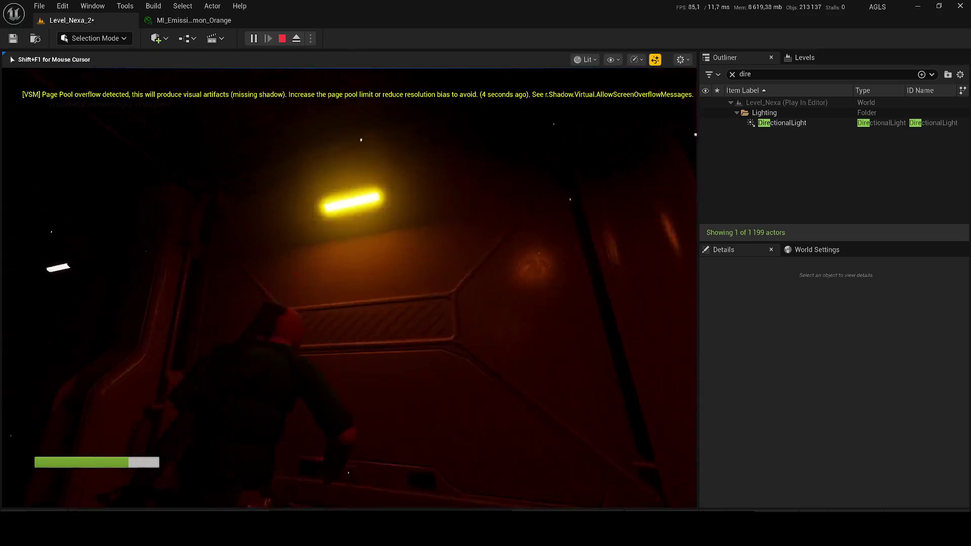
pyautogui.press('Escape')
pyautogui.click(177, 20)
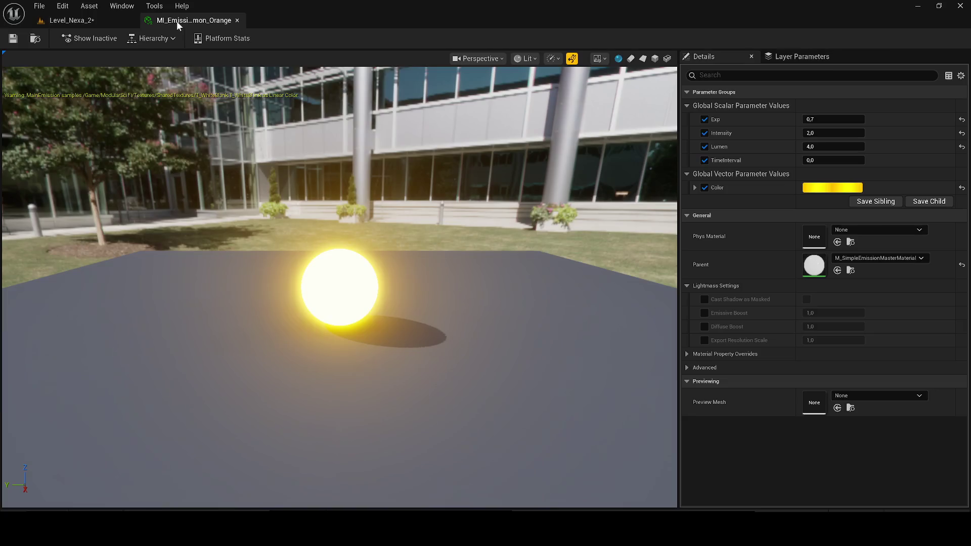
# Raise the orange material's Lumen to about 23.9, save, and return to Level_Nexa_2.
pyautogui.scroll(-5, 565, 296)
pyautogui.moveTo(825, 147)
pyautogui.mouseDown()
pyautogui.moveTo(863, 143)
pyautogui.moveTo(845, 137)
pyautogui.mouseUp()
pyautogui.write('1')
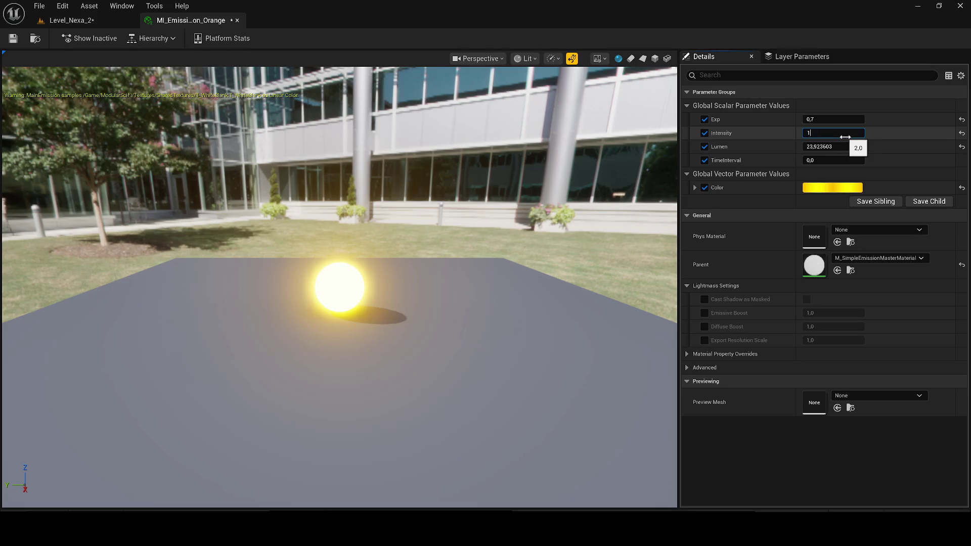
pyautogui.click(14, 43)
pyautogui.click(55, 22)
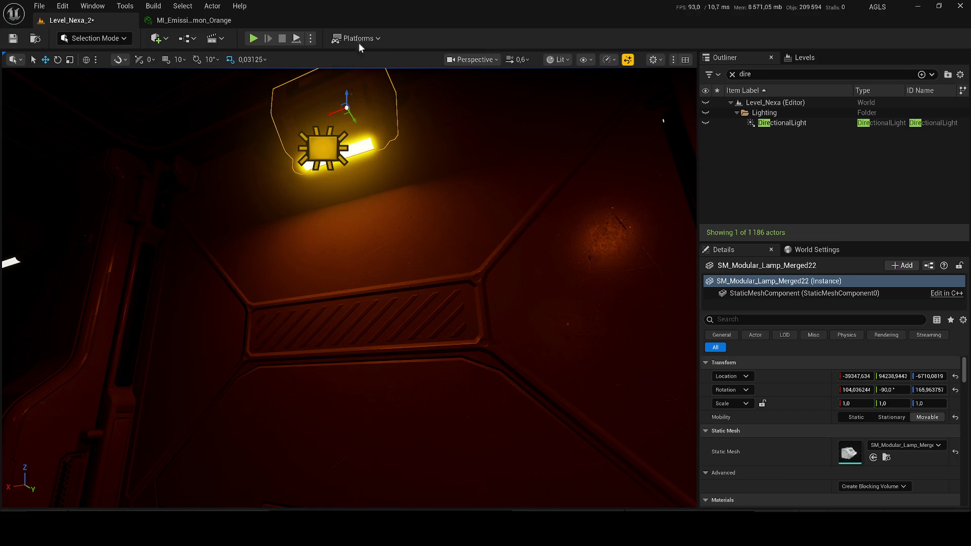
# Apply MI_Emission_Common_Orange to Element 7 of lamp SM_Modular_Lamp_Merged16.
pyautogui.moveTo(349, 288)
pyautogui.mouseDown()
pyautogui.moveTo(405, 273)
pyautogui.moveTo(384, 273)
pyautogui.mouseUp()
pyautogui.click(377, 248)
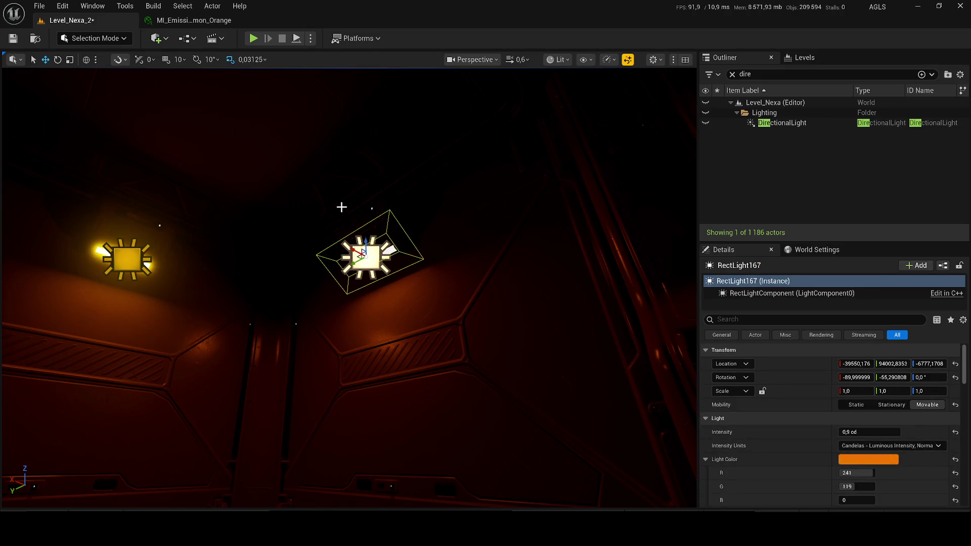
pyautogui.click(394, 237)
pyautogui.scroll(-5, 908, 418)
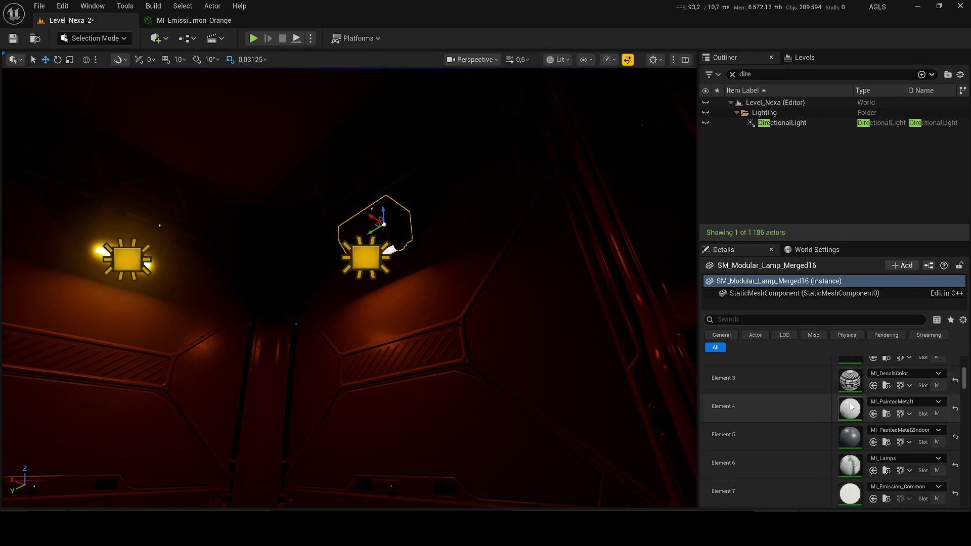
pyautogui.scroll(-3, 908, 418)
pyautogui.scroll(2, 906, 412)
pyautogui.hotkey('ctrl', 'space')
pyautogui.moveTo(878, 455); pyautogui.dragTo(880, 367)
pyautogui.moveTo(477, 278); pyautogui.dragTo(242, 224)
# Give lamps SM_Modular_Lamp_Merged15 and Merged14 the orange emission material on Element 7.
pyautogui.click(242, 224)
pyautogui.hotkey('ctrl', 'space')
pyautogui.moveTo(878, 455); pyautogui.dragTo(870, 361)
pyautogui.moveTo(486, 303); pyautogui.dragTo(490, 302)
pyautogui.click(283, 230)
pyautogui.hotkey('ctrl', 'space')
pyautogui.moveTo(876, 456); pyautogui.dragTo(868, 358)
pyautogui.moveTo(666, 357)
pyautogui.mouseDown()
pyautogui.moveTo(642, 357)
pyautogui.moveTo(642, 343)
pyautogui.mouseUp()
# Apply the orange emission material to lamp SM_Modular_Lamp_Merged17's Element 7.
pyautogui.click(382, 230)
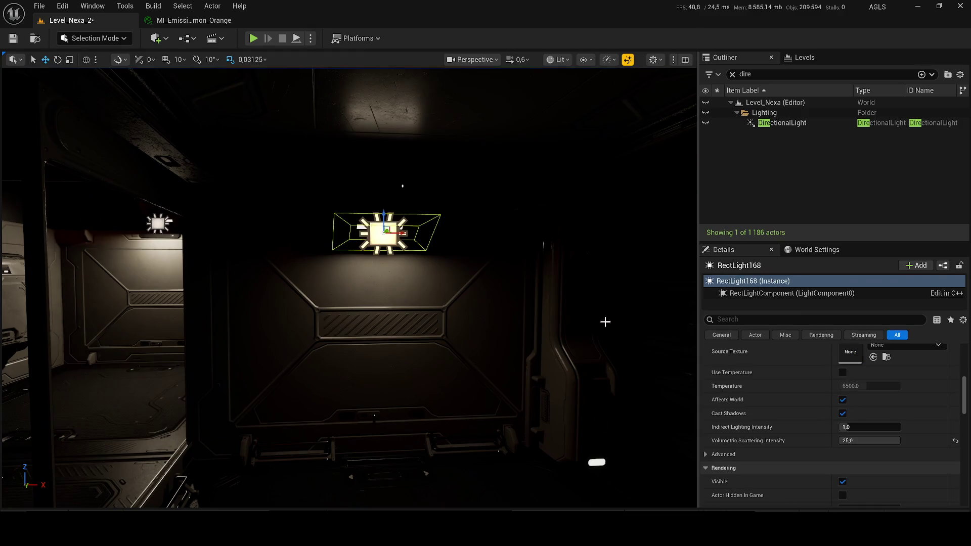
pyautogui.hotkey('ctrl', 'space')
pyautogui.scroll(5, 783, 379)
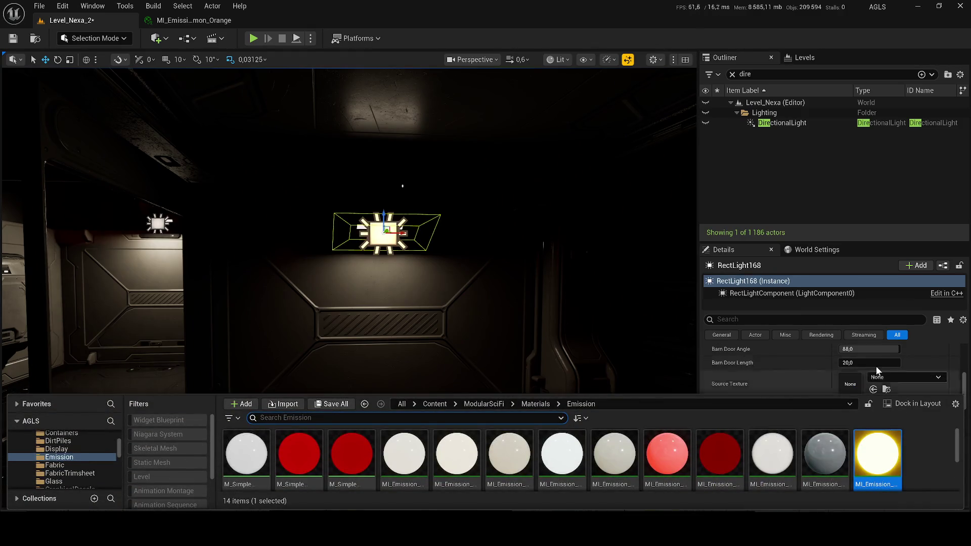
pyautogui.scroll(3, 880, 371)
pyautogui.moveTo(877, 455)
pyautogui.mouseDown()
pyautogui.moveTo(866, 357)
pyautogui.moveTo(866, 451)
pyautogui.moveTo(722, 449)
pyautogui.mouseUp()
pyautogui.scroll(2, 867, 380)
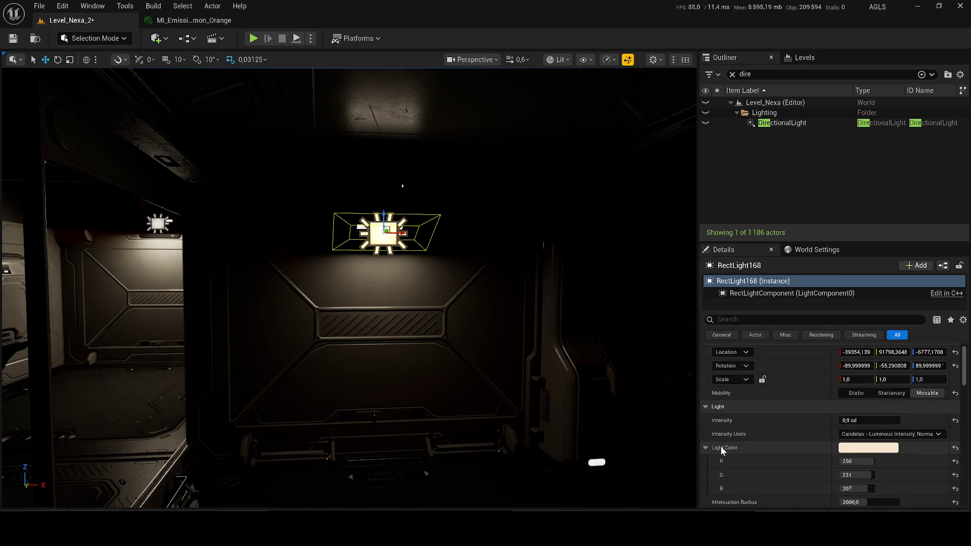
pyautogui.click(368, 198)
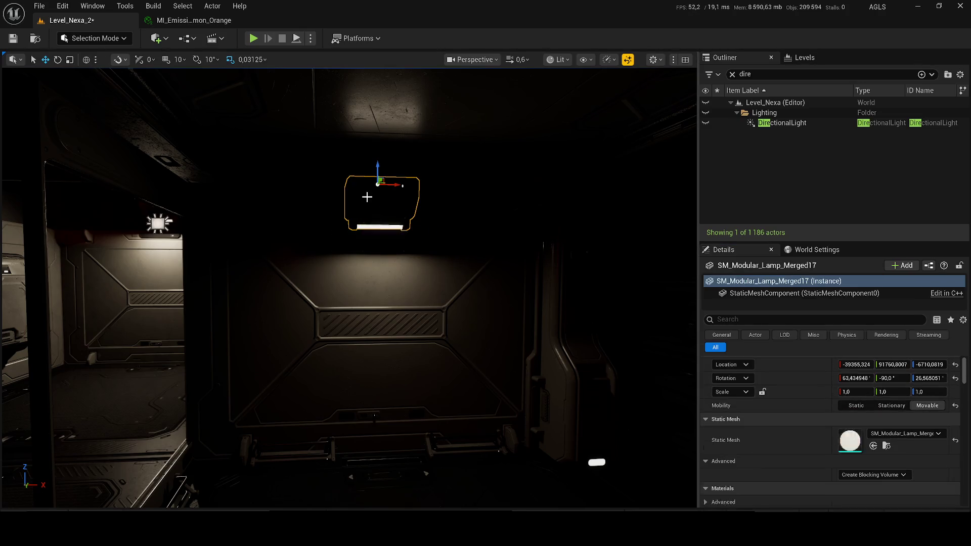
pyautogui.scroll(-4, 892, 441)
pyautogui.hotkey('ctrl', 'space')
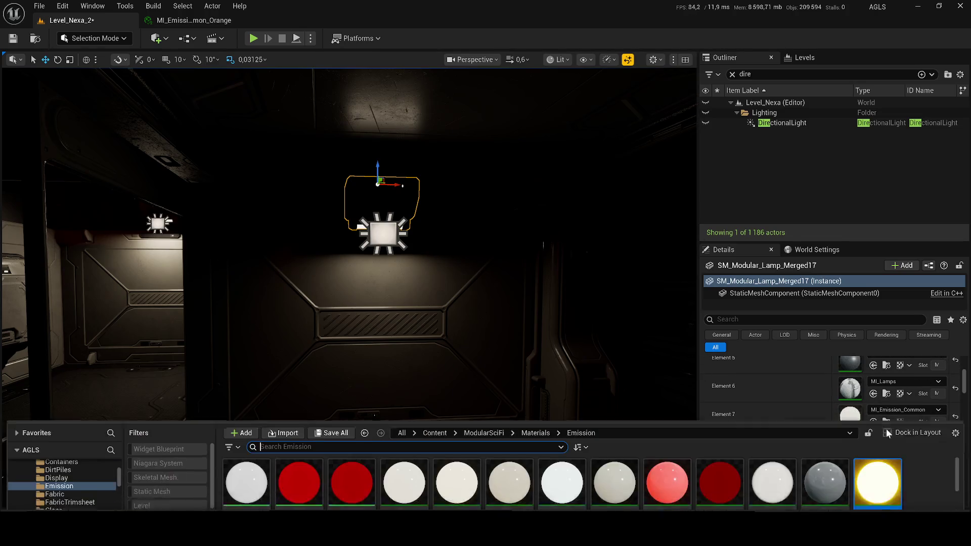
pyautogui.moveTo(877, 457); pyautogui.dragTo(850, 385)
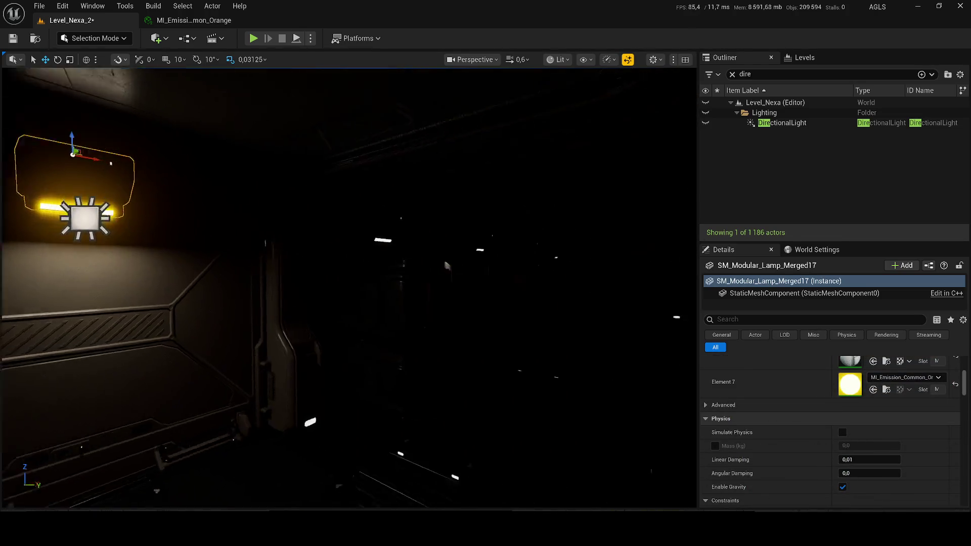
pyautogui.press('f')
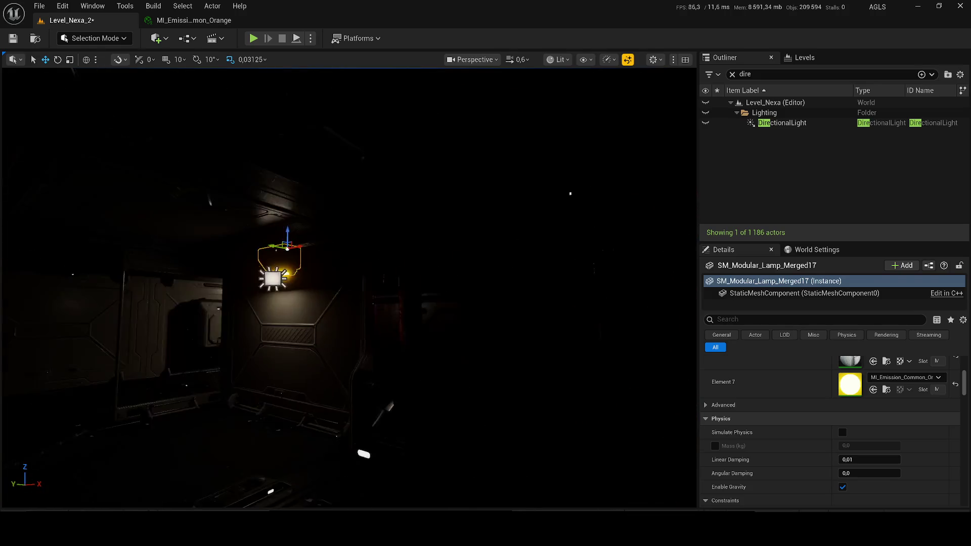
# Copy RectLight165's orange Light Color and paste it onto RectLight168.
pyautogui.click(260, 271)
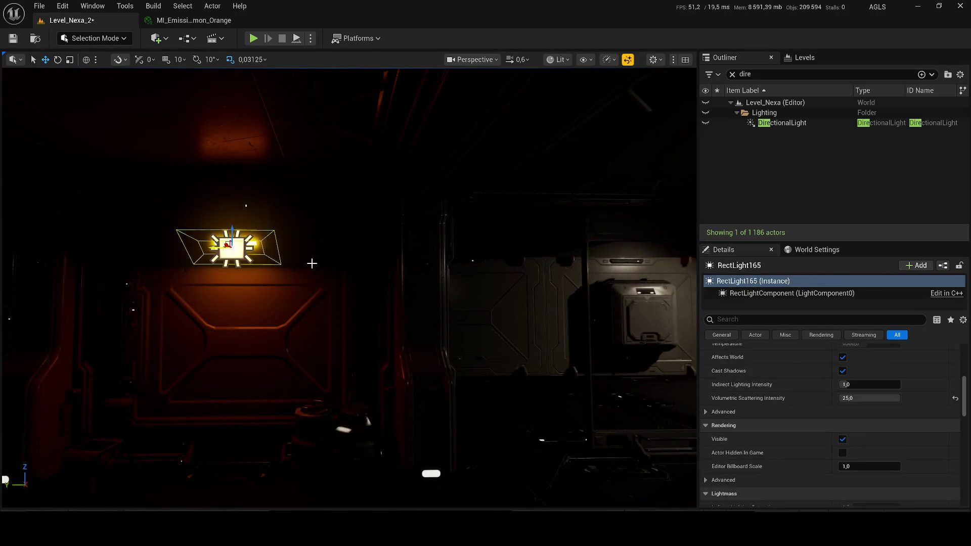
pyautogui.scroll(10, 858, 445)
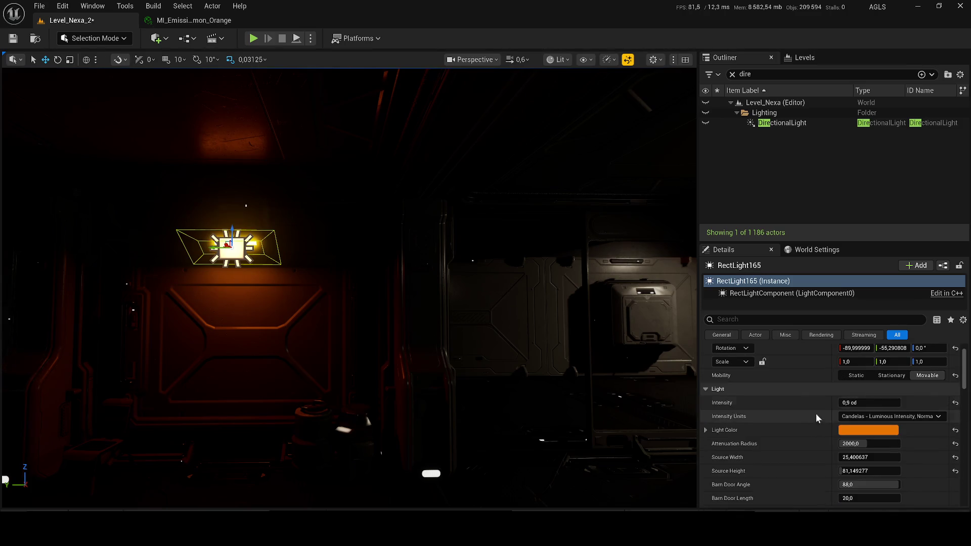
pyautogui.rightClick(792, 436)
pyautogui.click(548, 319)
pyautogui.moveTo(549, 319); pyautogui.dragTo(413, 265)
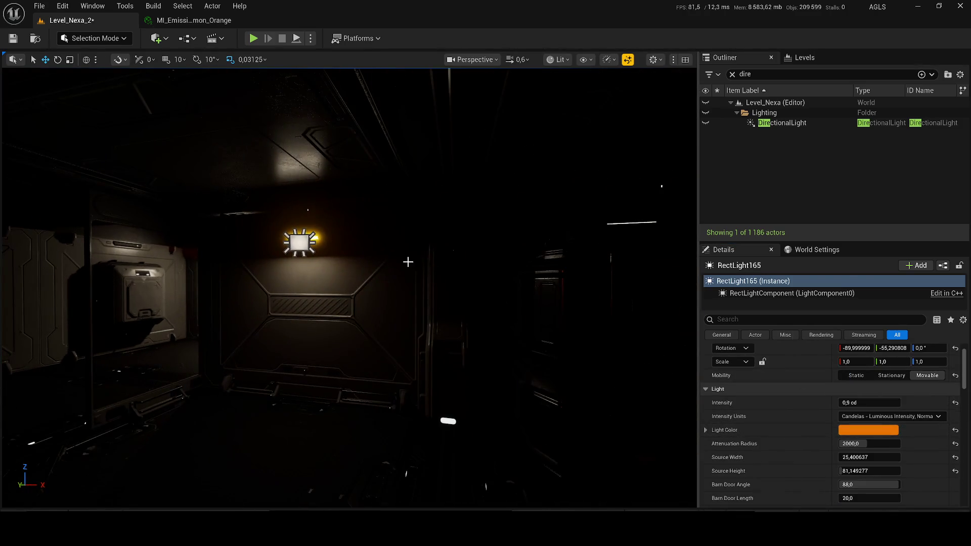
pyautogui.click(298, 242)
pyautogui.rightClick(818, 430)
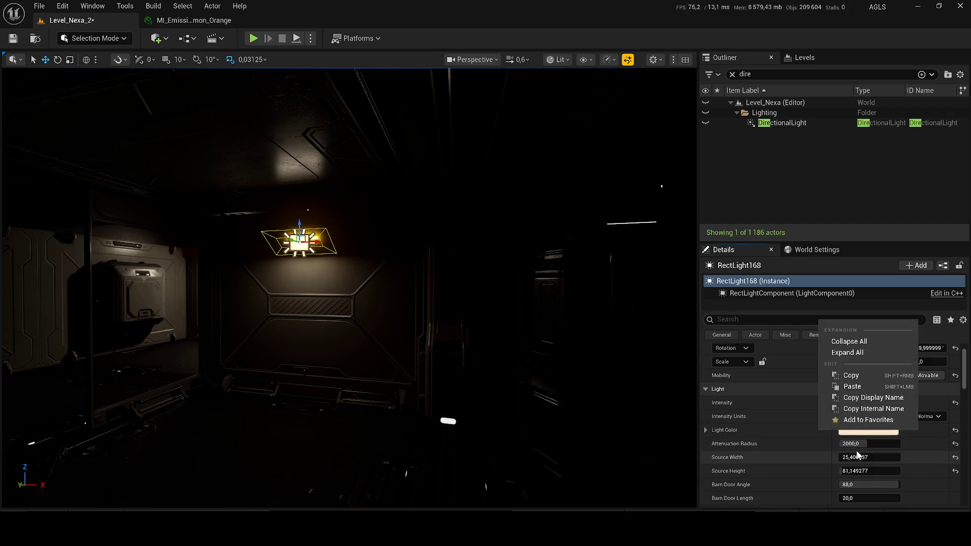
pyautogui.click(852, 386)
pyautogui.moveTo(349, 289)
pyautogui.mouseDown()
pyautogui.moveTo(151, 288)
pyautogui.moveTo(354, 288)
pyautogui.moveTo(329, 288)
pyautogui.mouseUp()
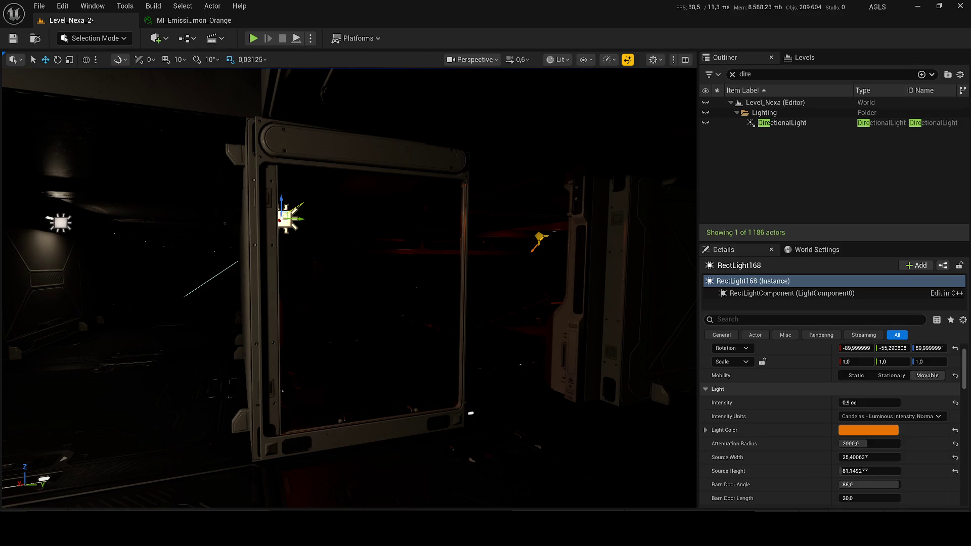
pyautogui.moveTo(328, 288); pyautogui.dragTo(324, 289)
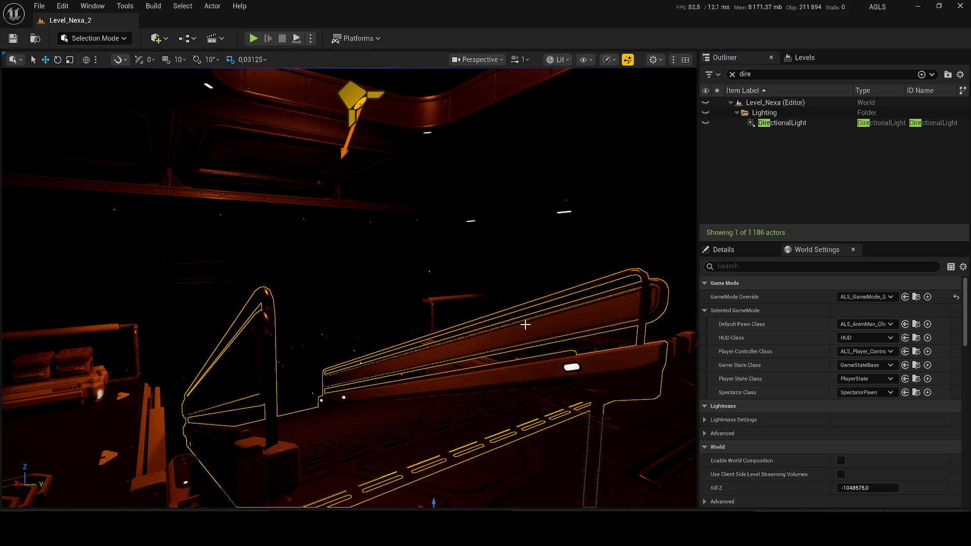
# Clear the Outliner filter, play-test, then move SM_Construction_2_Merged2 left and farther back.
pyautogui.click(732, 74)
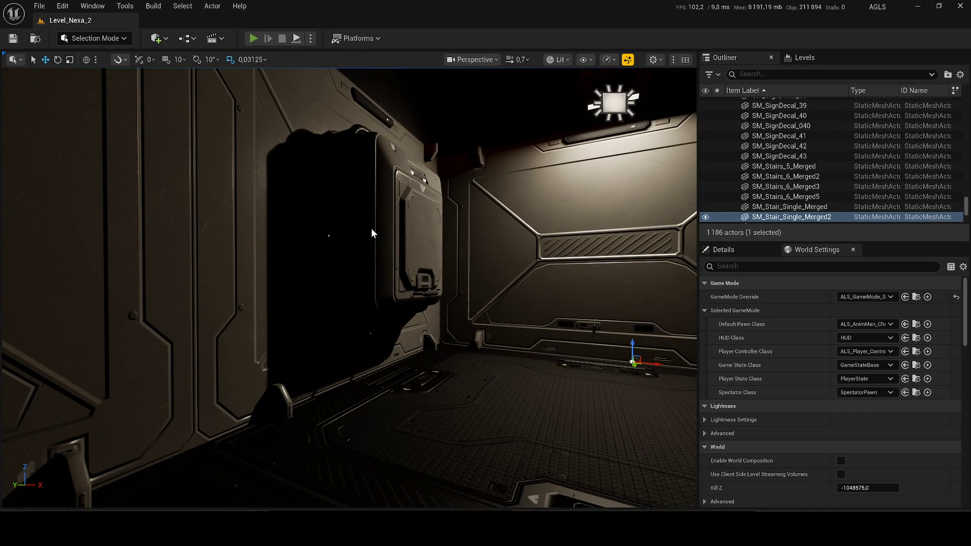
pyautogui.hotkey('alt', 'p')
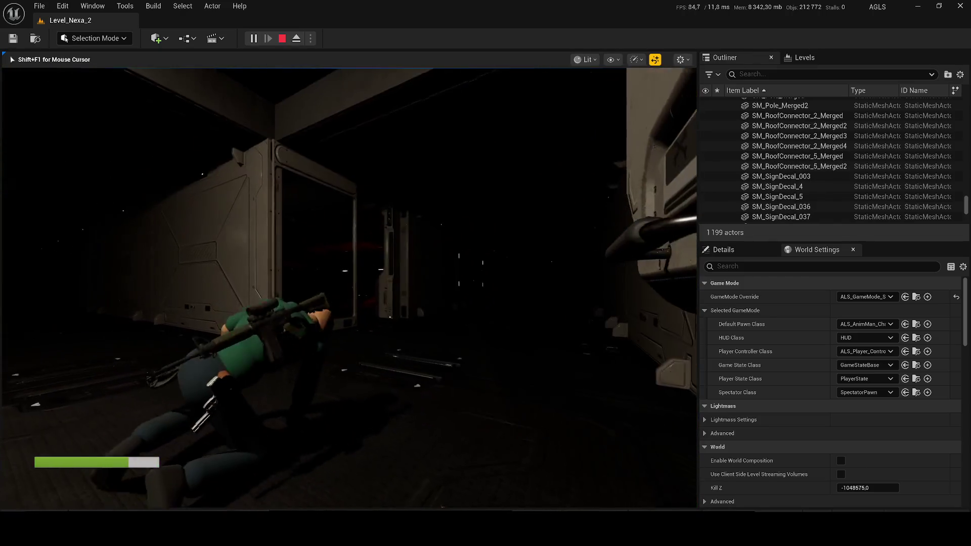
pyautogui.press('Escape')
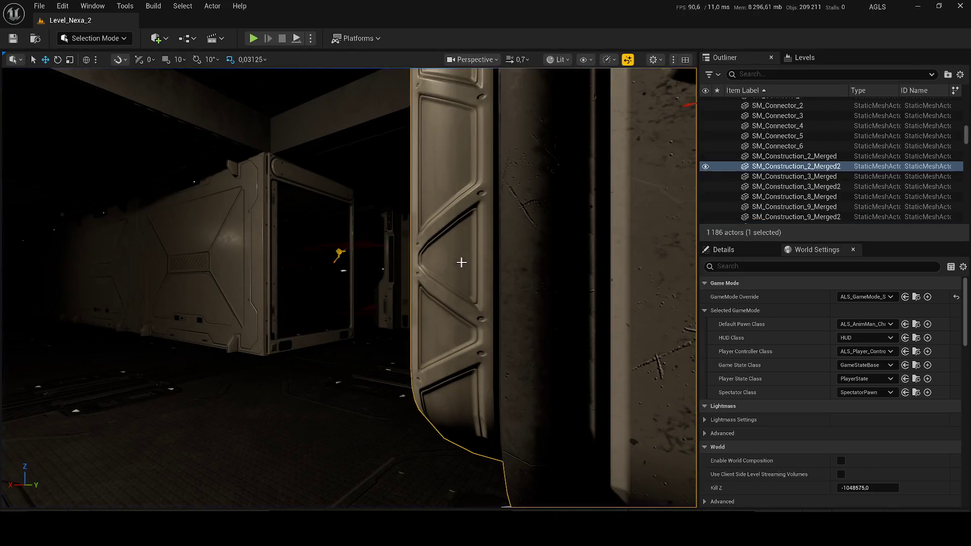
pyautogui.press('f')
pyautogui.moveTo(476, 224); pyautogui.dragTo(304, 109)
# Play-test the level again and save it with Ctrl+S.
pyautogui.hotkey('alt', 'p')
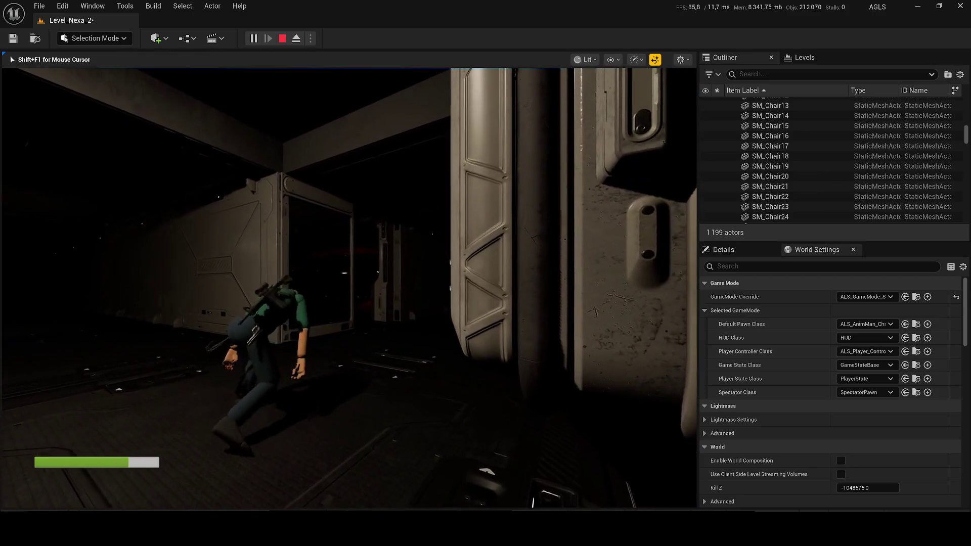
pyautogui.hotkey('shift', 'F1')
pyautogui.press('Escape')
pyautogui.hotkey('ctrl', 's')
pyautogui.click(186, 38)
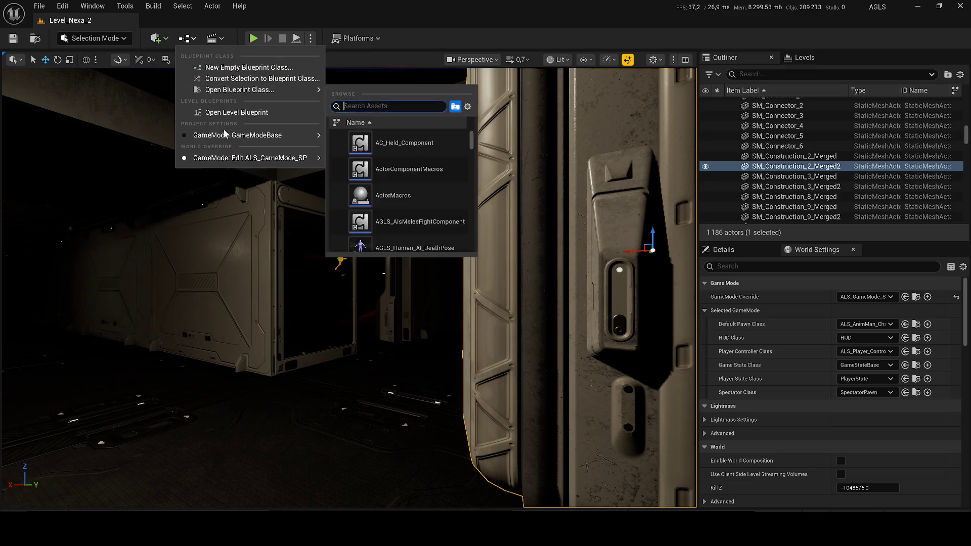
# Open the Level Blueprint, close the NVIDIA window, inspect Event BeginPlay, then return to Level_Nexa_2.
pyautogui.click(196, 112)
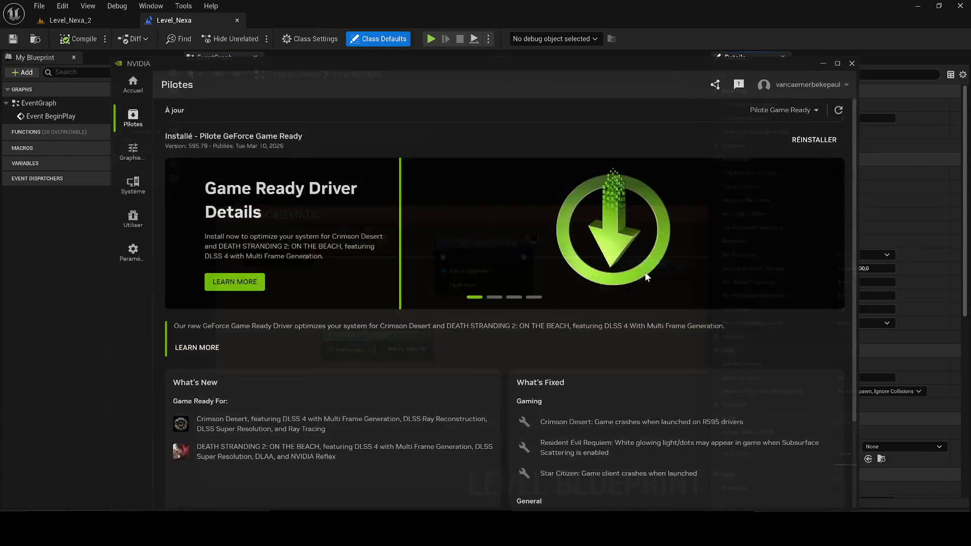
pyautogui.click(855, 51)
pyautogui.scroll(-3, 414, 184)
pyautogui.moveTo(399, 198); pyautogui.dragTo(476, 204)
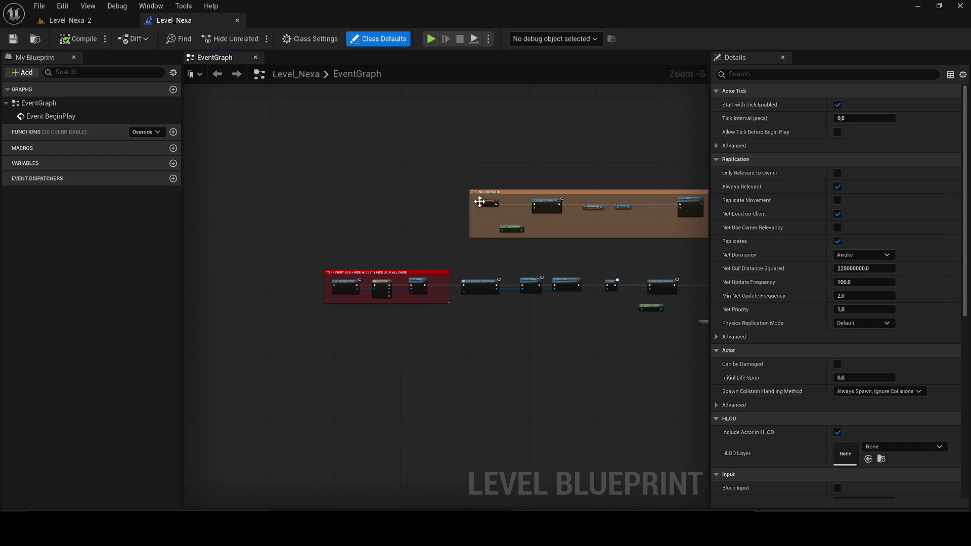
pyautogui.click(297, 253)
pyautogui.scroll(3, 286, 281)
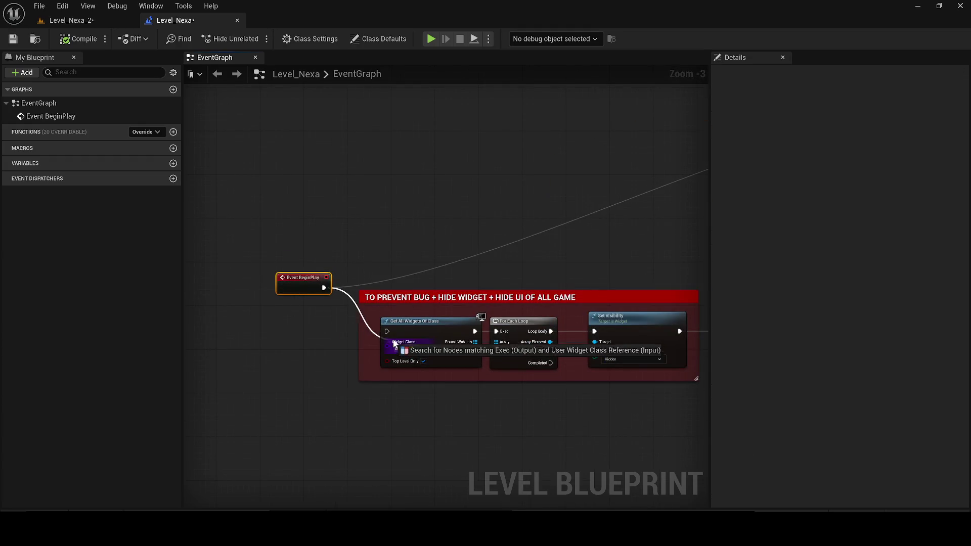
pyautogui.click(102, 23)
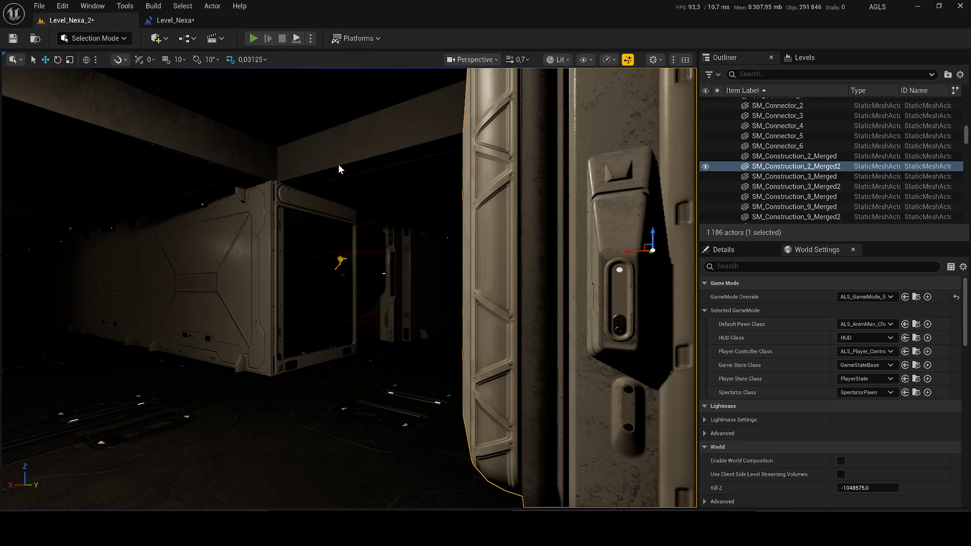
# Play-test Level_Nexa_2, running the character into the red-lit room, then return to editing.
pyautogui.hotkey('alt', 'p')
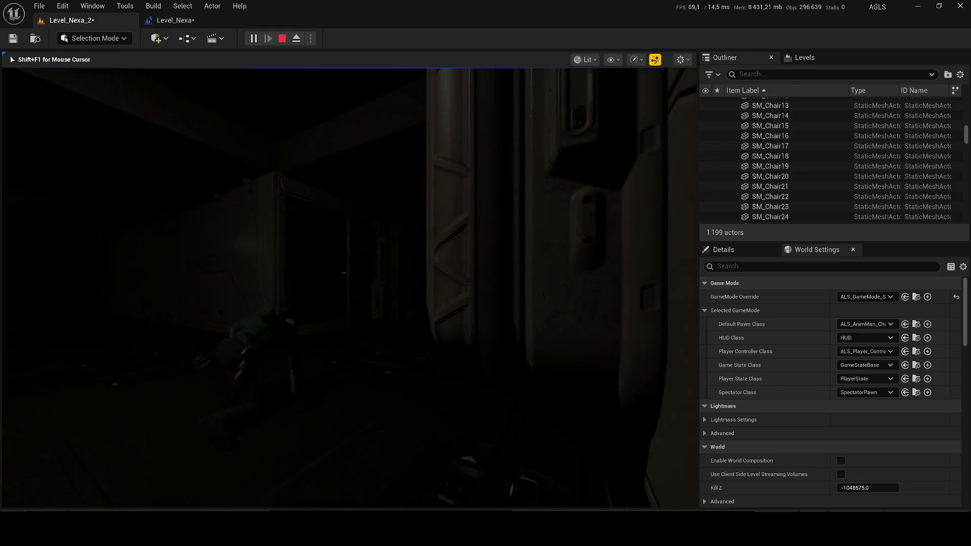
pyautogui.press('w')
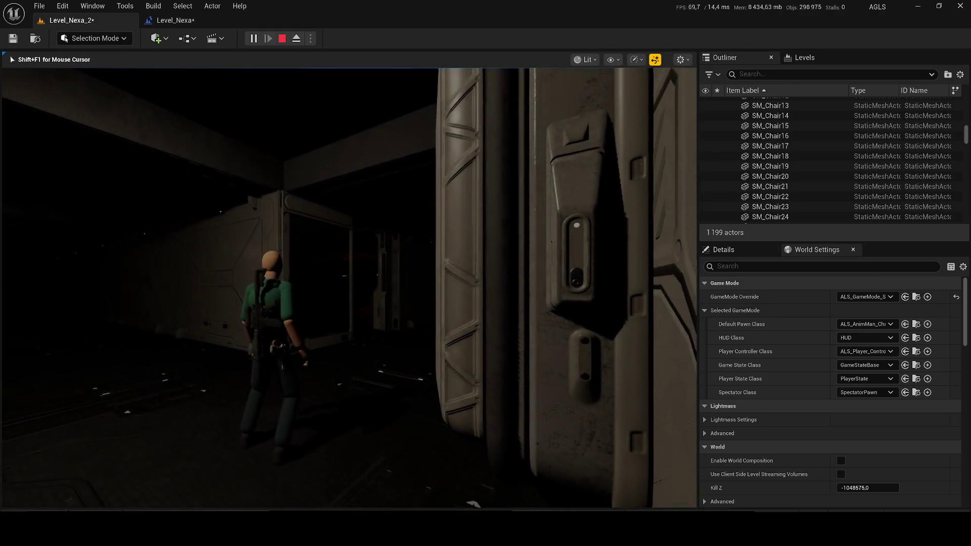
pyautogui.press('a')
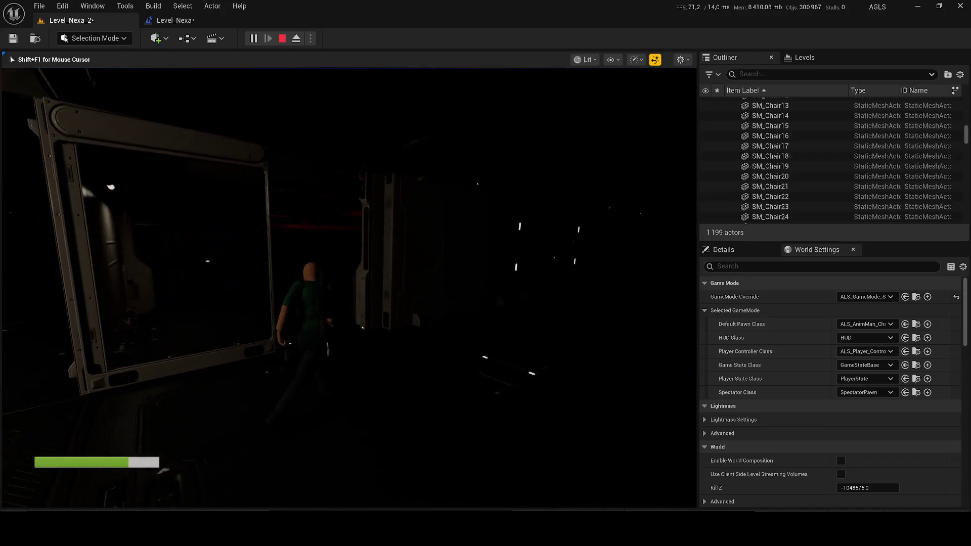
pyautogui.press('w')
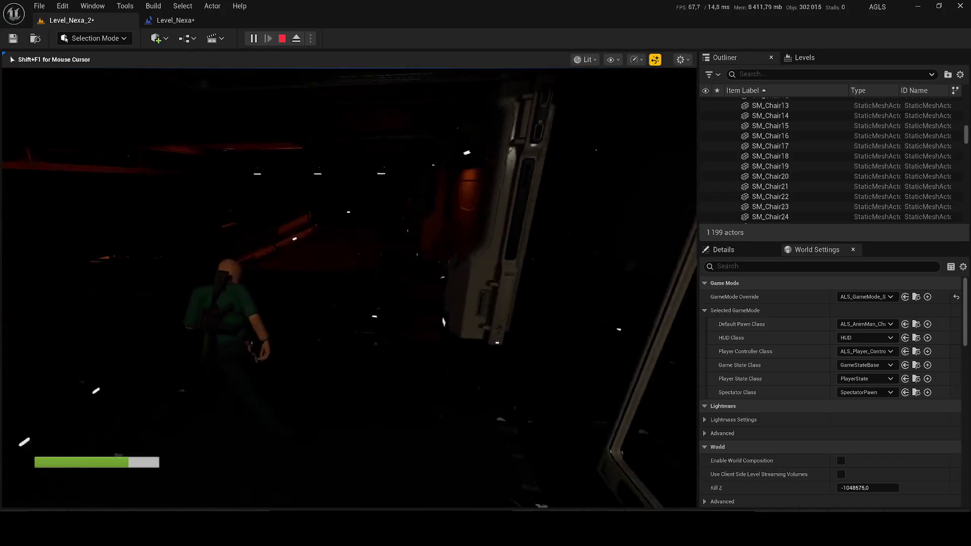
pyautogui.press('w')
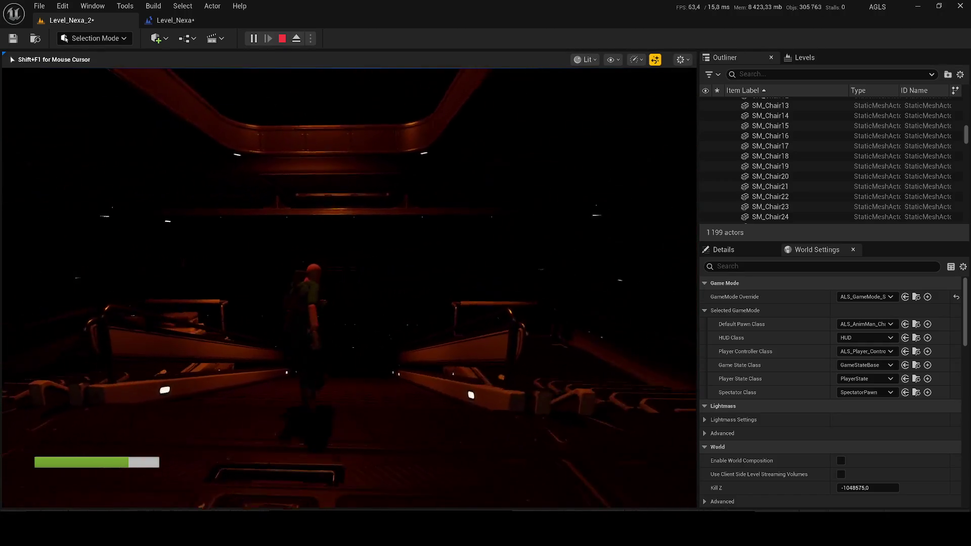
pyautogui.press('Escape')
pyautogui.moveTo(280, 174)
pyautogui.mouseDown()
pyautogui.moveTo(303, 216)
pyautogui.moveTo(324, 195)
pyautogui.moveTo(328, 223)
pyautogui.mouseUp()
# Select the spotlight RectLight37 and bring its cone into view.
pyautogui.click(324, 205)
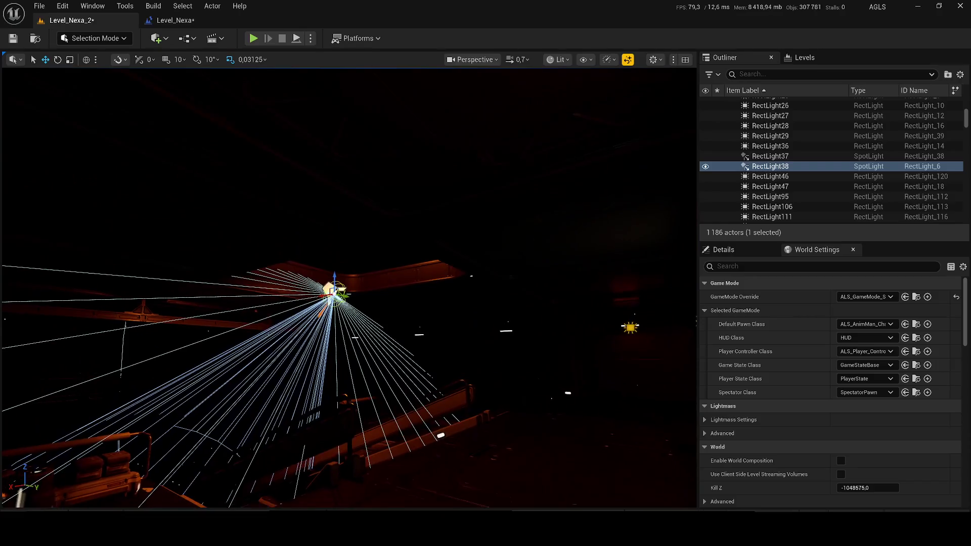
pyautogui.moveTo(349, 288); pyautogui.dragTo(349, 308)
pyautogui.moveTo(384, 271); pyautogui.dragTo(394, 270)
pyautogui.click(449, 280)
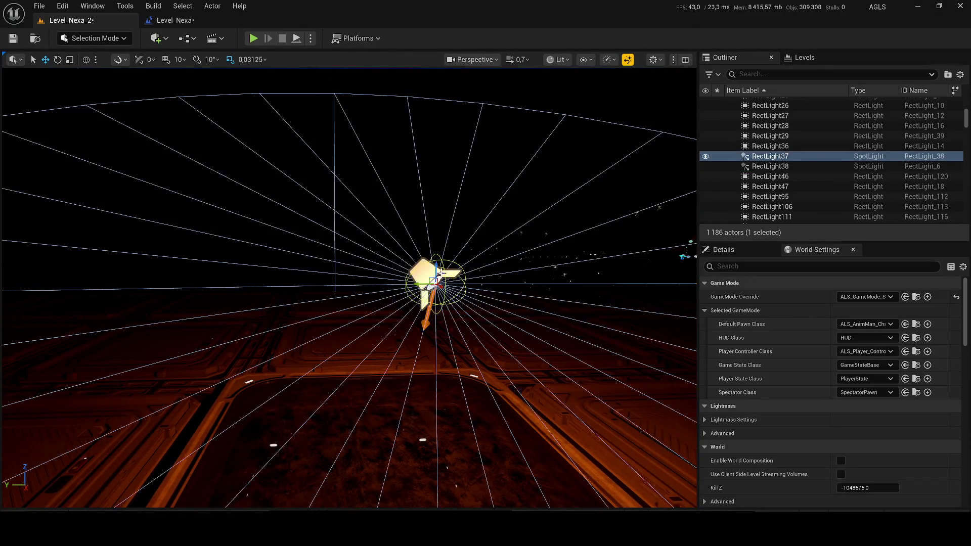
pyautogui.moveTo(349, 288); pyautogui.dragTo(349, 261)
pyautogui.moveTo(476, 208); pyautogui.dragTo(467, 217)
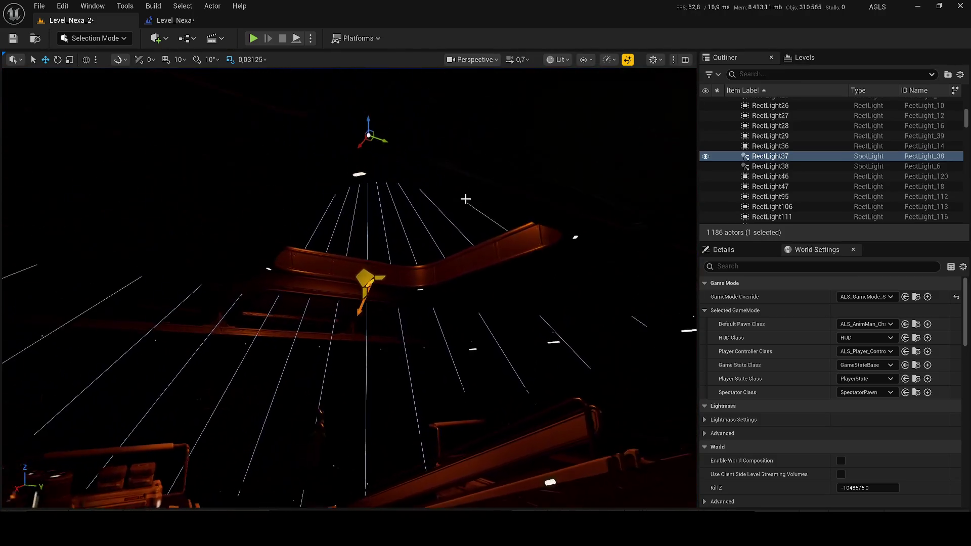
pyautogui.moveTo(356, 147)
pyautogui.mouseDown()
pyautogui.moveTo(369, 98)
pyautogui.moveTo(374, 210)
pyautogui.moveTo(390, 212)
pyautogui.mouseUp()
# Lower RectLight37's attenuation radius to 775,934448 and inner cone angle to 40,084, then save.
pyautogui.click(707, 246)
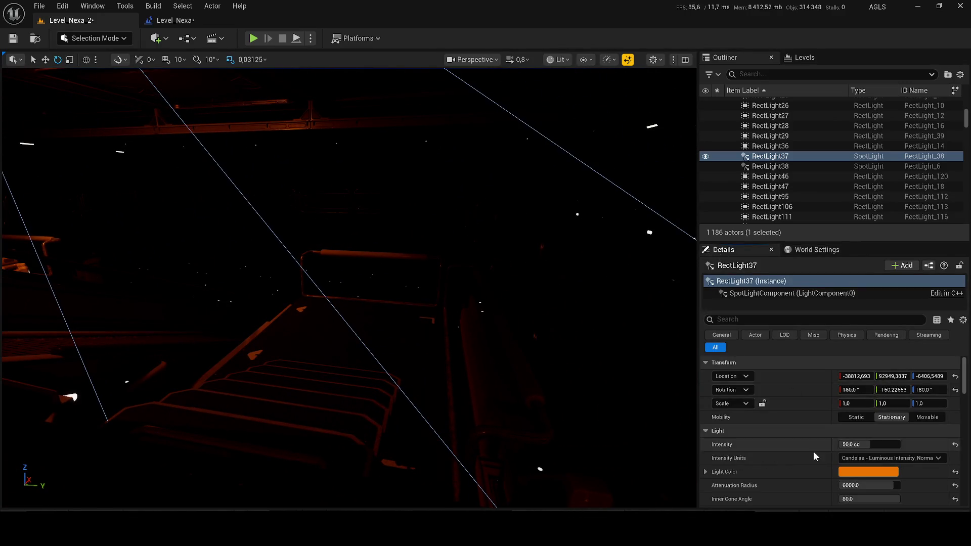
pyautogui.scroll(-1, 816, 454)
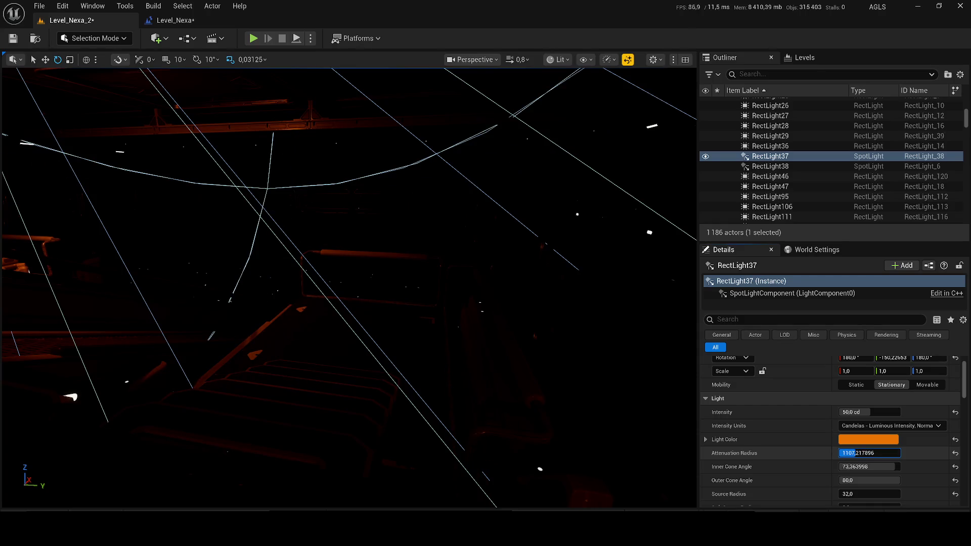
pyautogui.moveTo(425, 373); pyautogui.dragTo(390, 329)
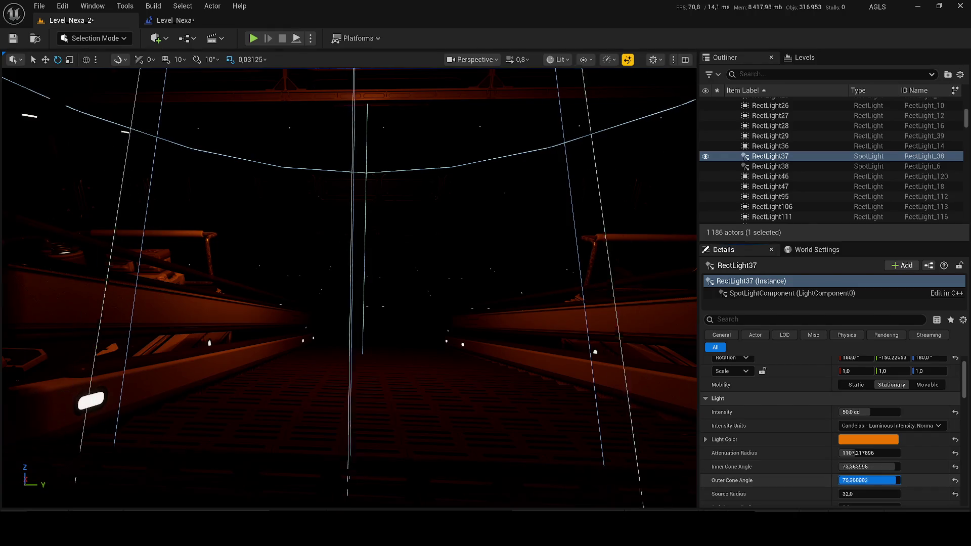
pyautogui.moveTo(896, 481); pyautogui.dragTo(883, 480)
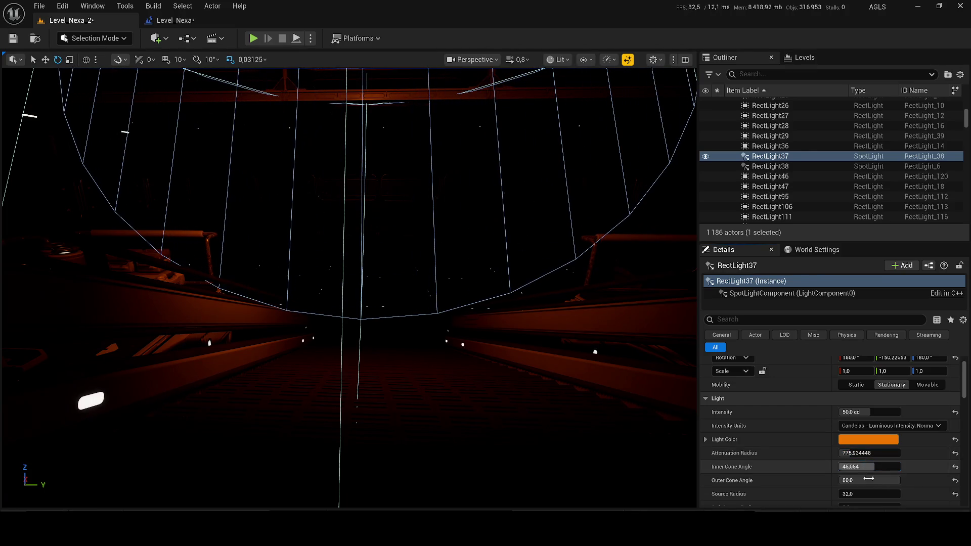
pyautogui.hotkey('ctrl', 's')
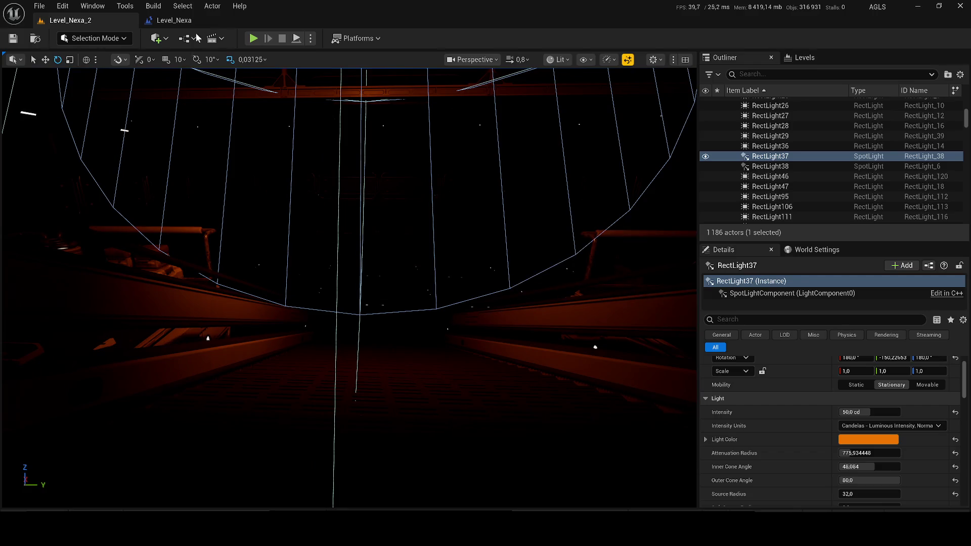
pyautogui.hotkey('alt', 'p')
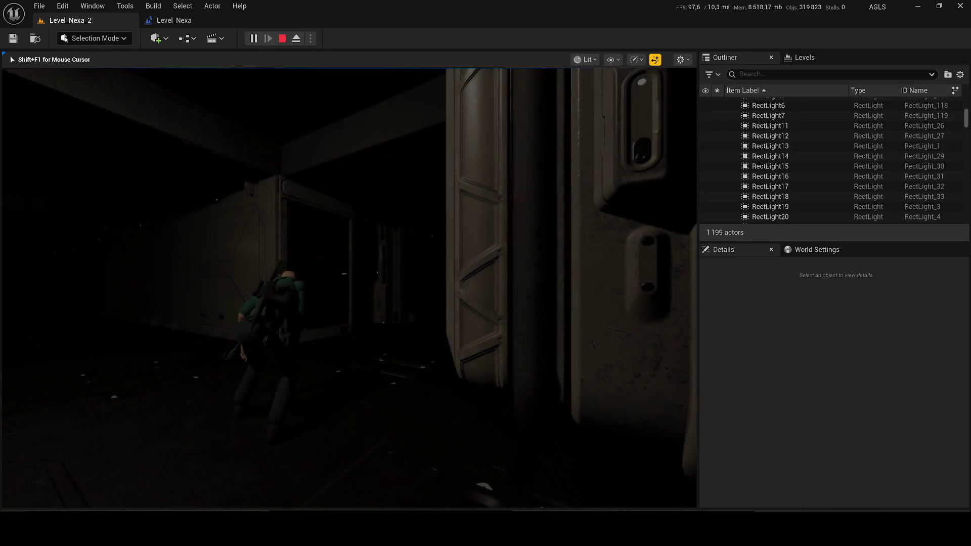
# Run the character through the red corridor, along the railed walkway and up the stairs, then stop.
pyautogui.hotkey('shift', 'w')
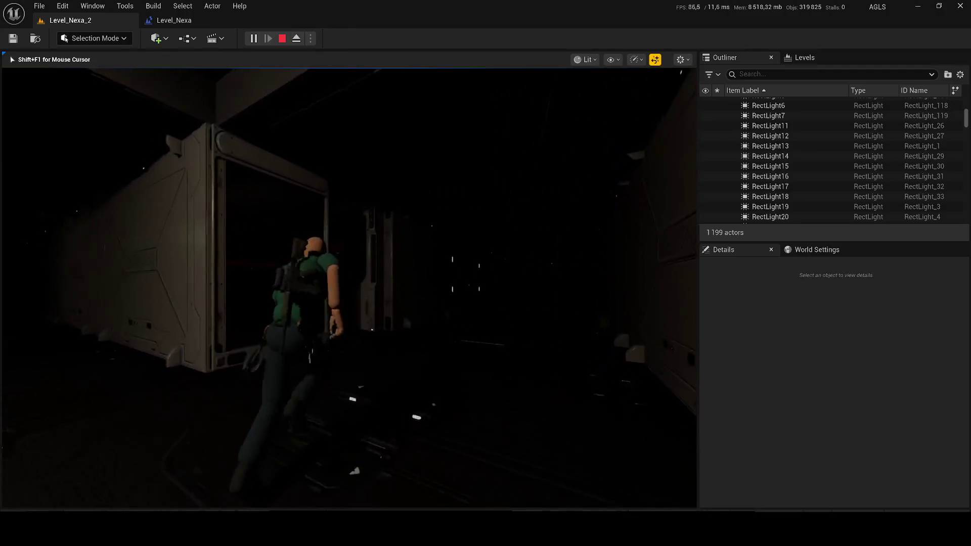
pyautogui.press('w')
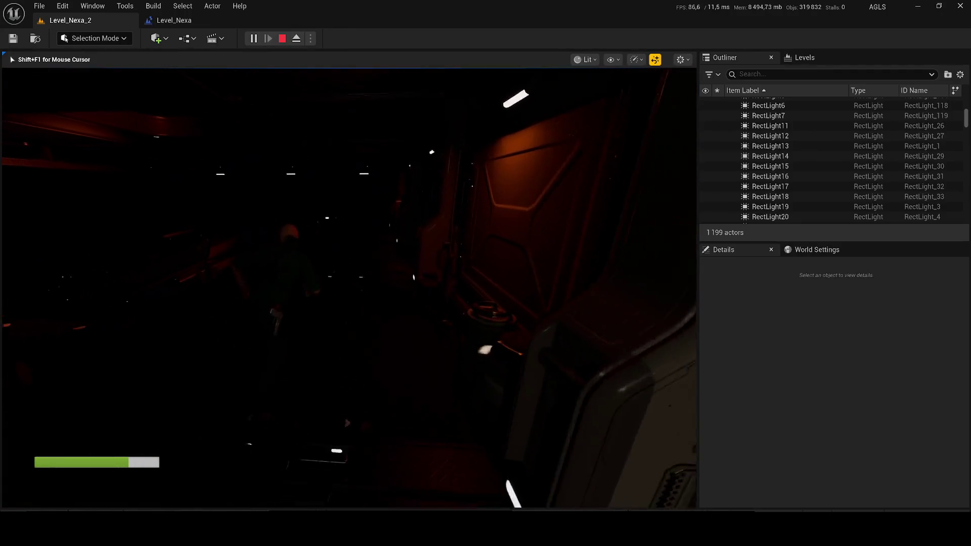
pyautogui.press('w')
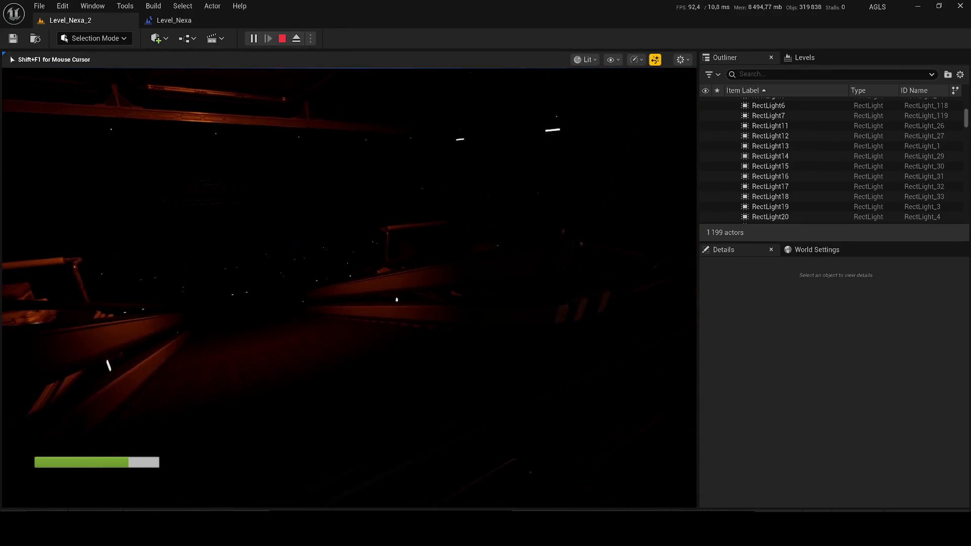
pyautogui.press('w')
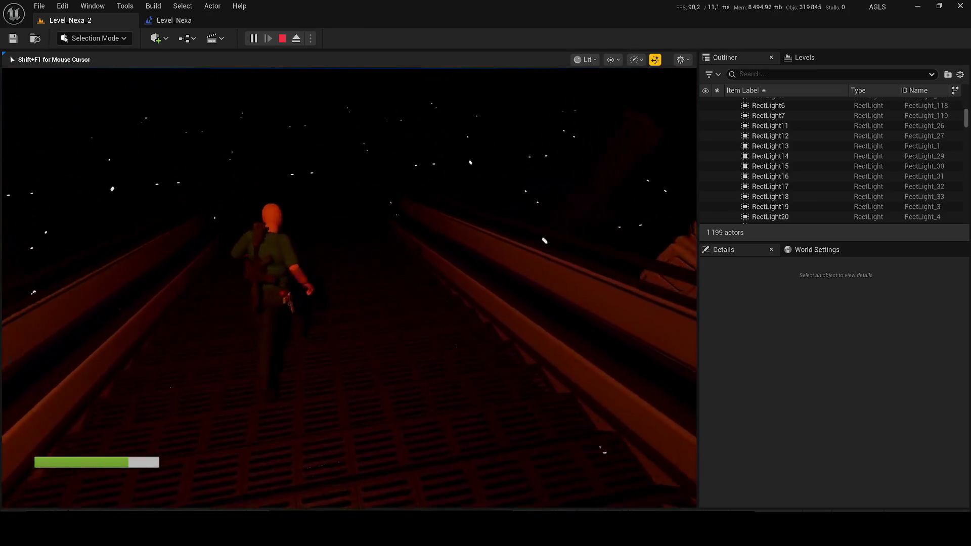
pyautogui.press('w')
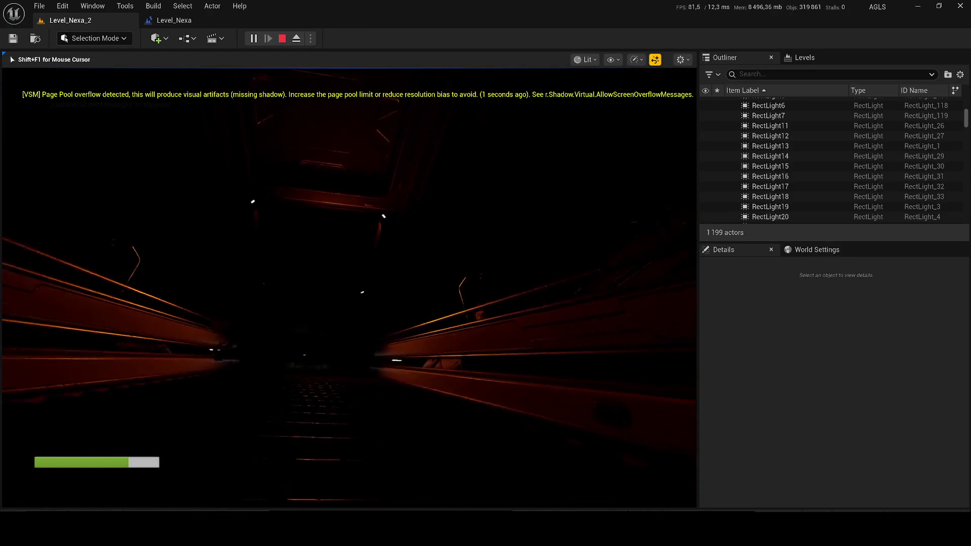
pyautogui.press('w')
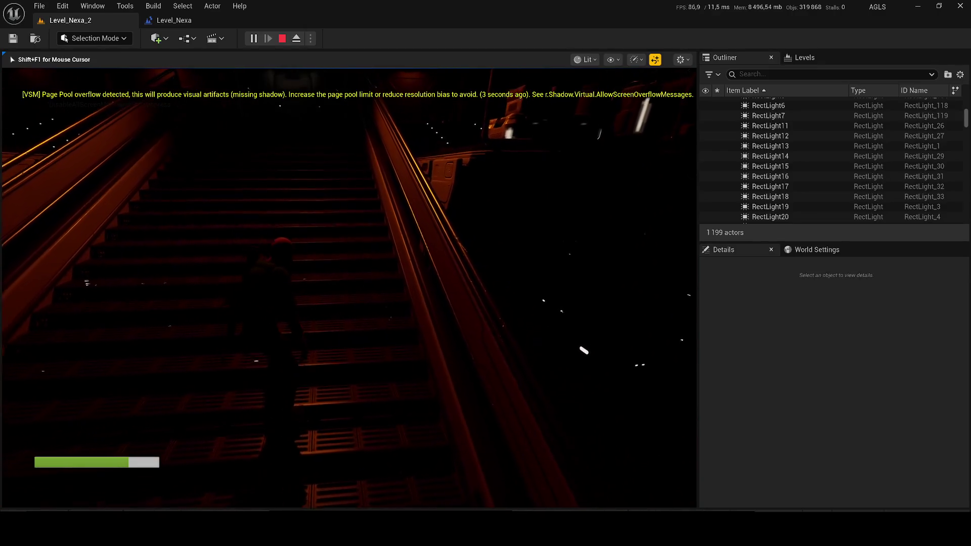
pyautogui.press('w')
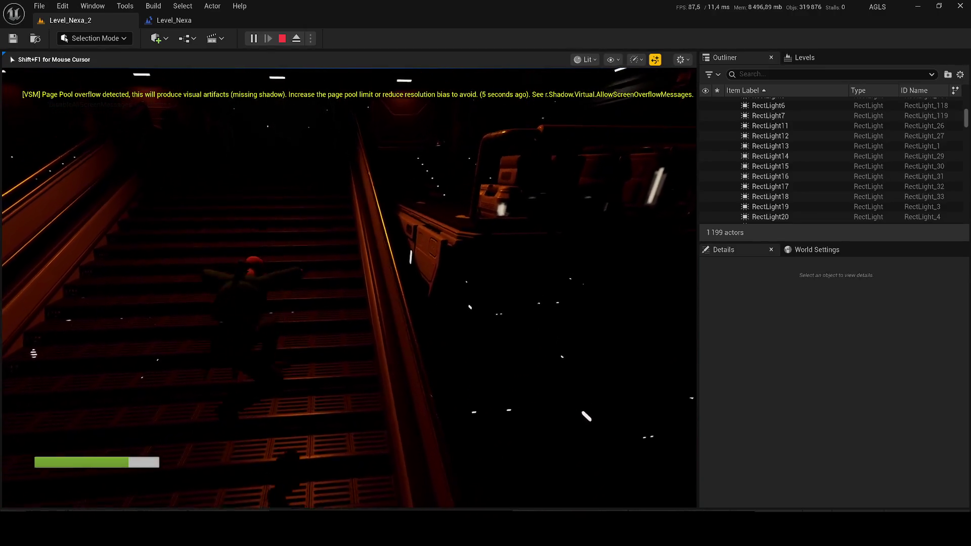
pyautogui.press('w')
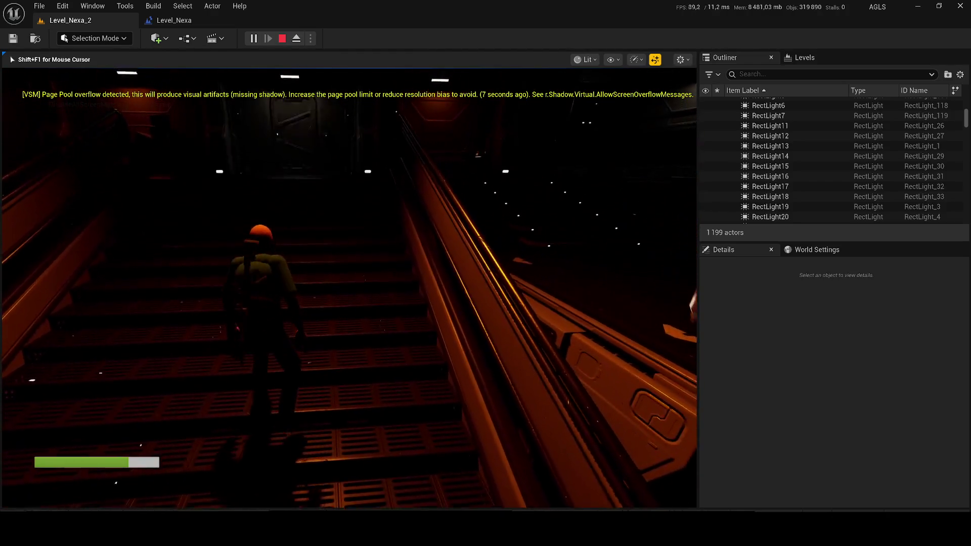
pyautogui.press('w')
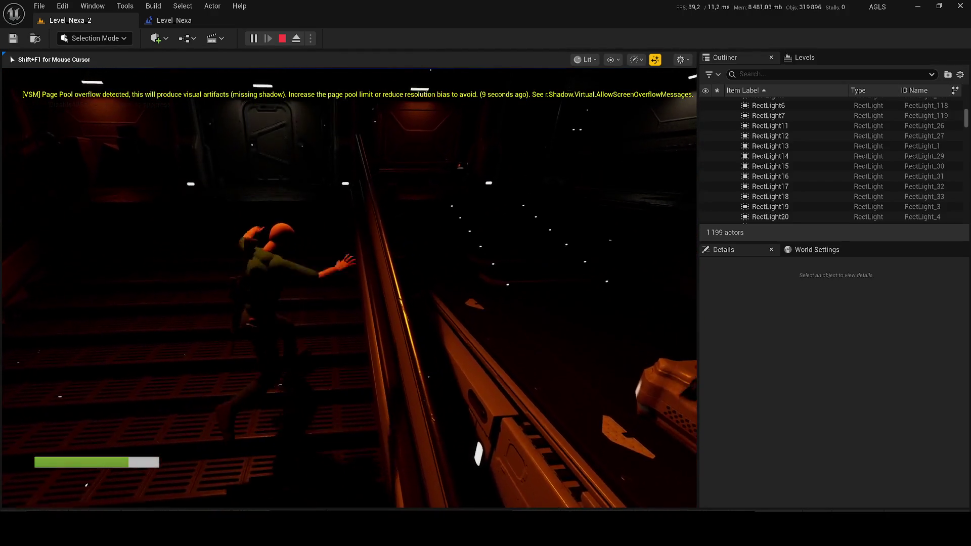
pyautogui.press('w')
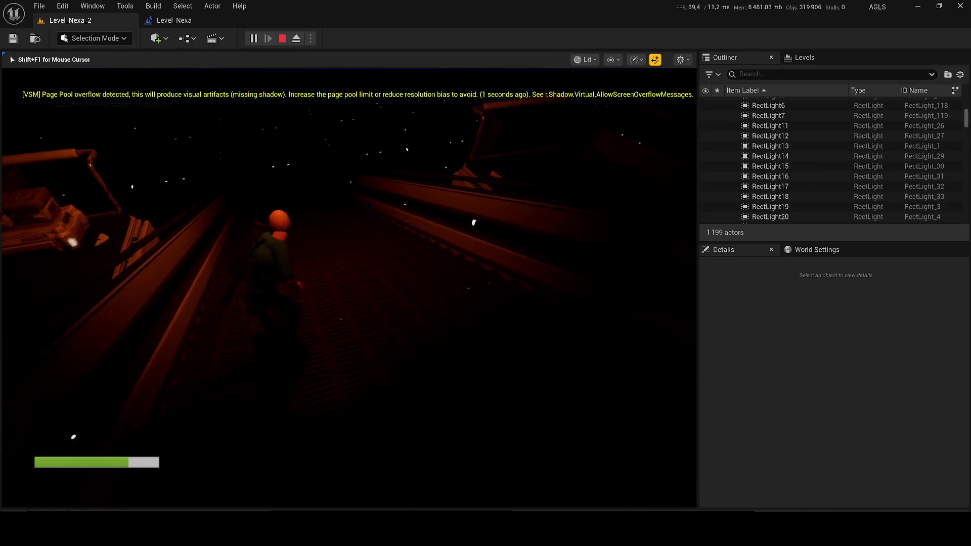
pyautogui.press('w')
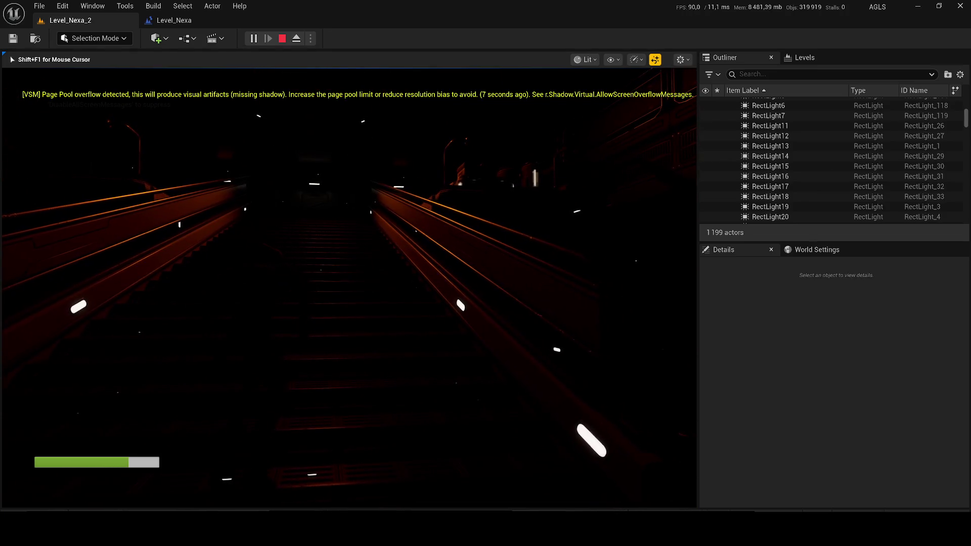
pyautogui.press('Escape')
# Fly through the dark room and select the lamp fixture above the left light.
pyautogui.press('w')
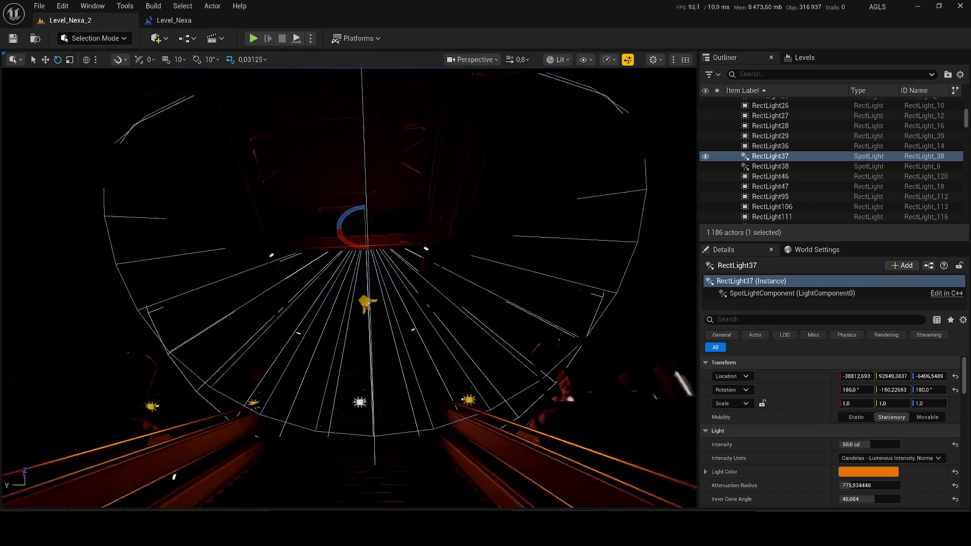
pyautogui.scroll(-2, 349, 289)
pyautogui.press('w')
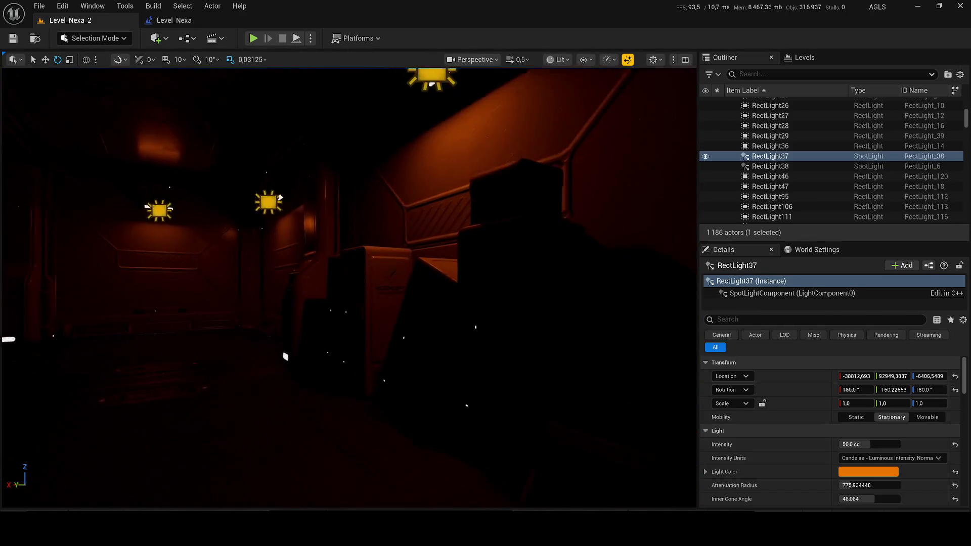
pyautogui.scroll(-2, 391, 149)
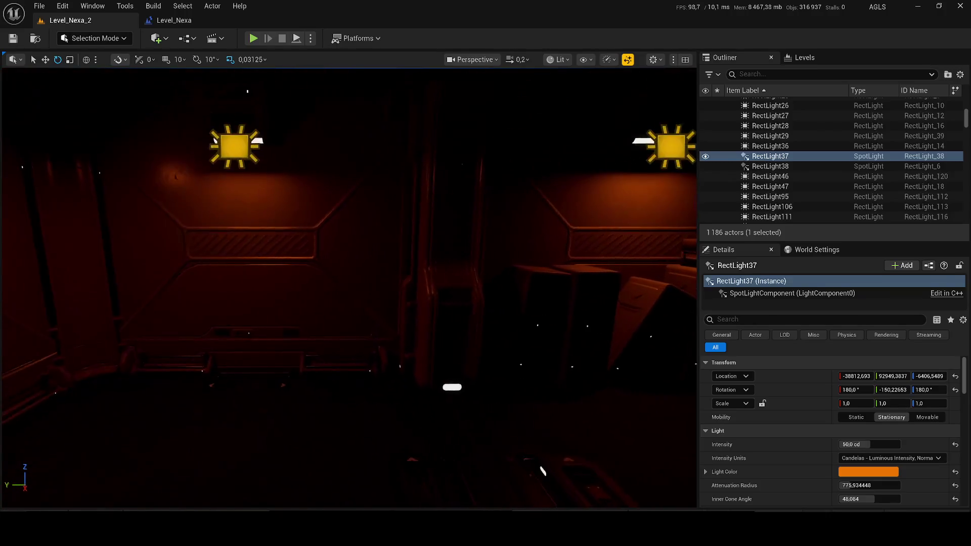
pyautogui.scroll(-3, 216, 161)
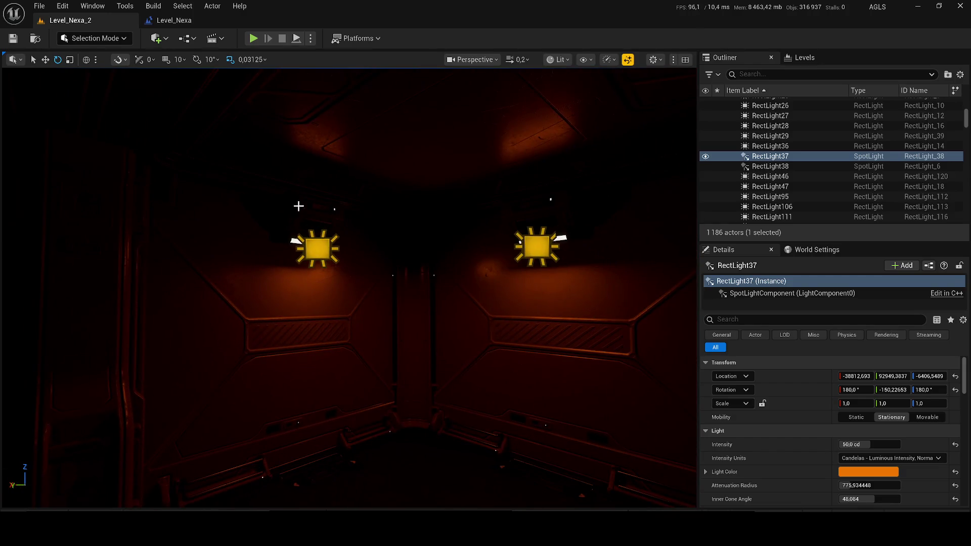
pyautogui.click(295, 204)
pyautogui.scroll(-3, 900, 436)
pyautogui.scroll(-4, 901, 436)
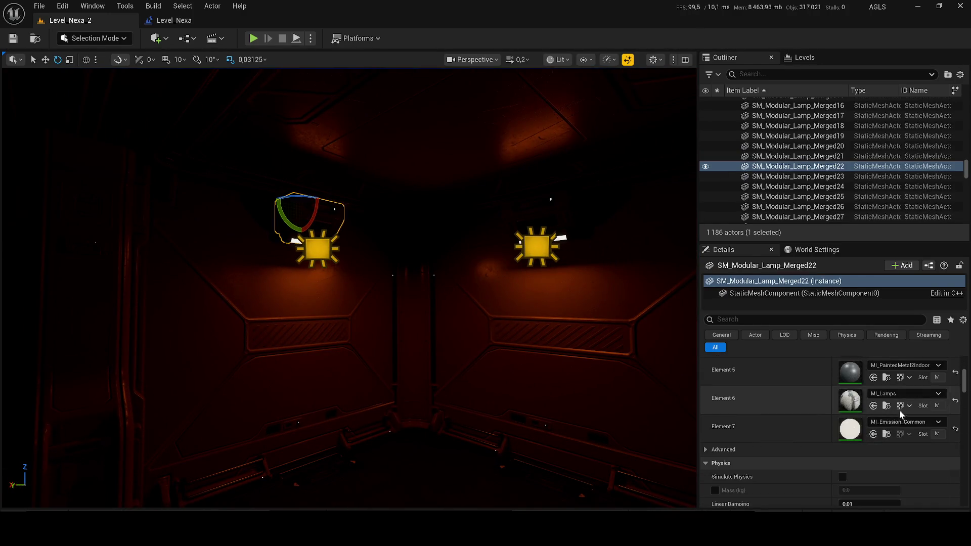
# Assign MI_Emission_Common_Orange to this lamp's Element 7 and save the level.
pyautogui.click(887, 435)
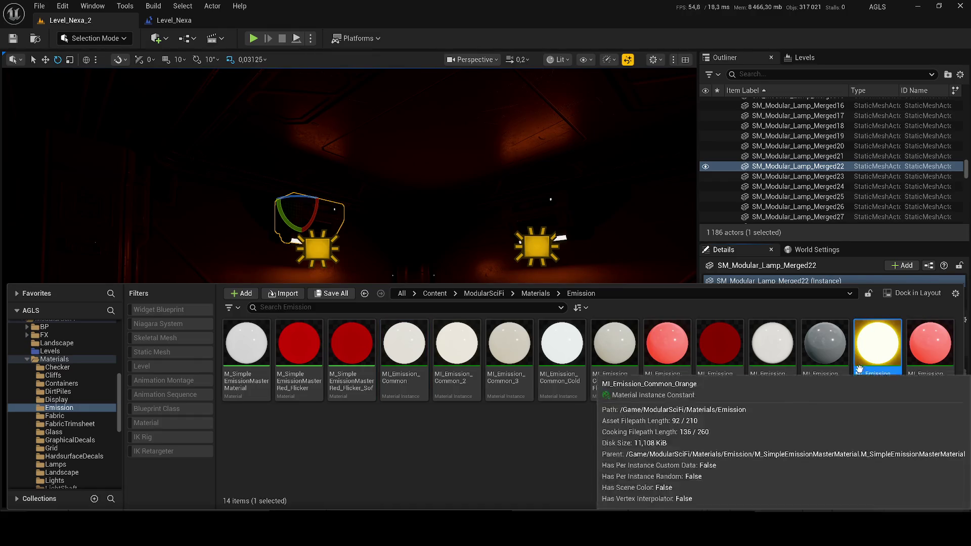
pyautogui.scroll(-5, 427, 219)
pyautogui.scroll(-3, 810, 385)
pyautogui.scroll(1, 865, 399)
pyautogui.click(882, 402)
pyautogui.moveTo(877, 344)
pyautogui.mouseDown()
pyautogui.moveTo(855, 380)
pyautogui.moveTo(873, 373)
pyautogui.mouseUp()
pyautogui.moveTo(497, 325)
pyautogui.mouseDown()
pyautogui.moveTo(478, 303)
pyautogui.moveTo(493, 316)
pyautogui.mouseUp()
pyautogui.hotkey('ctrl', 's')
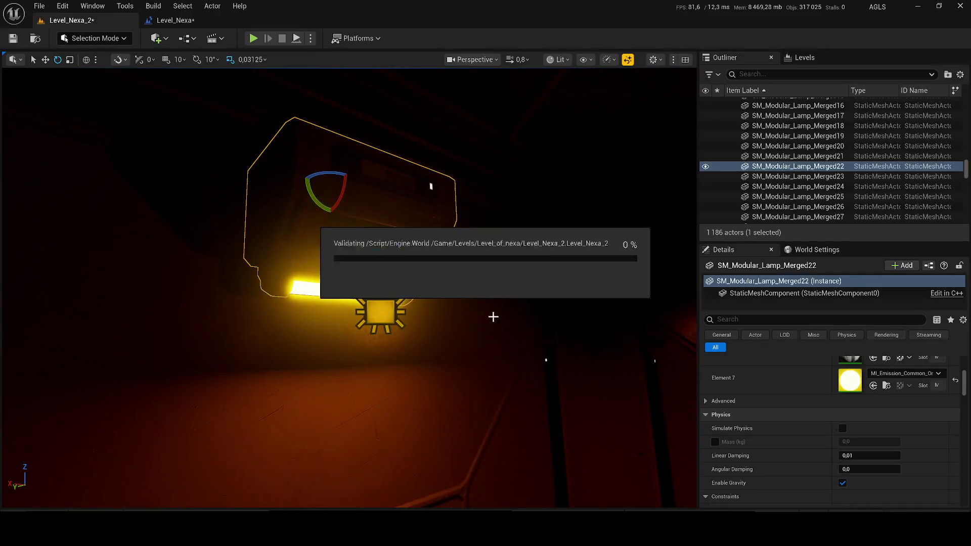
# Give lamp SM_Modular_Lamp_Merged16 the orange emissive material and save.
pyautogui.scroll(-3, 498, 316)
pyautogui.click(405, 212)
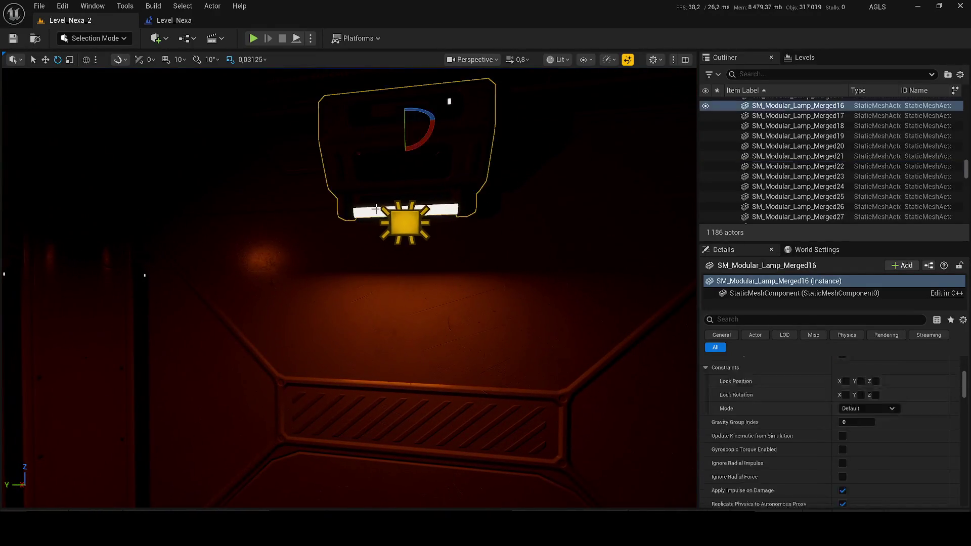
pyautogui.hotkey('ctrl', 'space')
pyautogui.moveTo(878, 466)
pyautogui.mouseDown()
pyautogui.moveTo(842, 387)
pyautogui.moveTo(850, 381)
pyautogui.mouseUp()
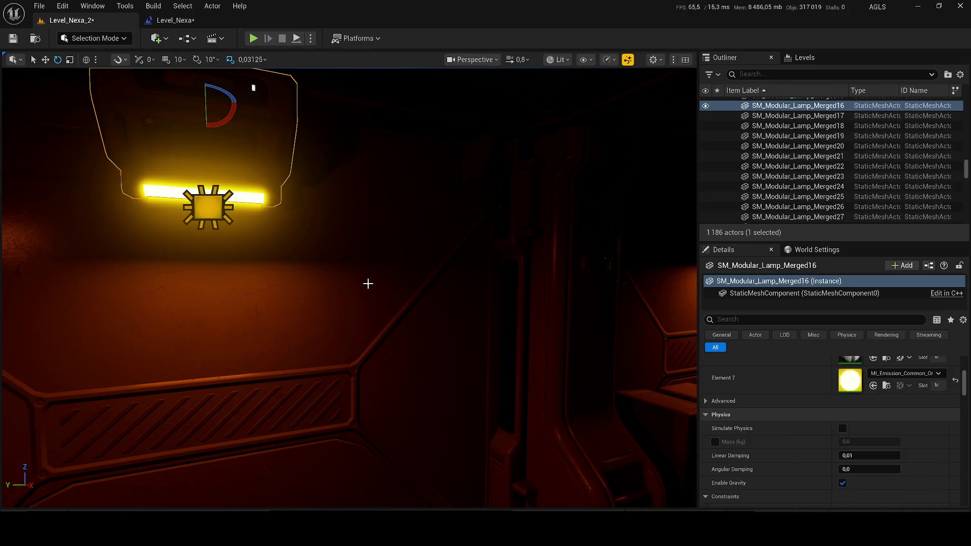
pyautogui.scroll(5, 375, 292)
pyautogui.hotkey('ctrl', 's')
# Apply MI_Emission_Common_Orange to Element 7 of lamp SM_Modular_Lamp_Merged15.
pyautogui.scroll(-3, 409, 251)
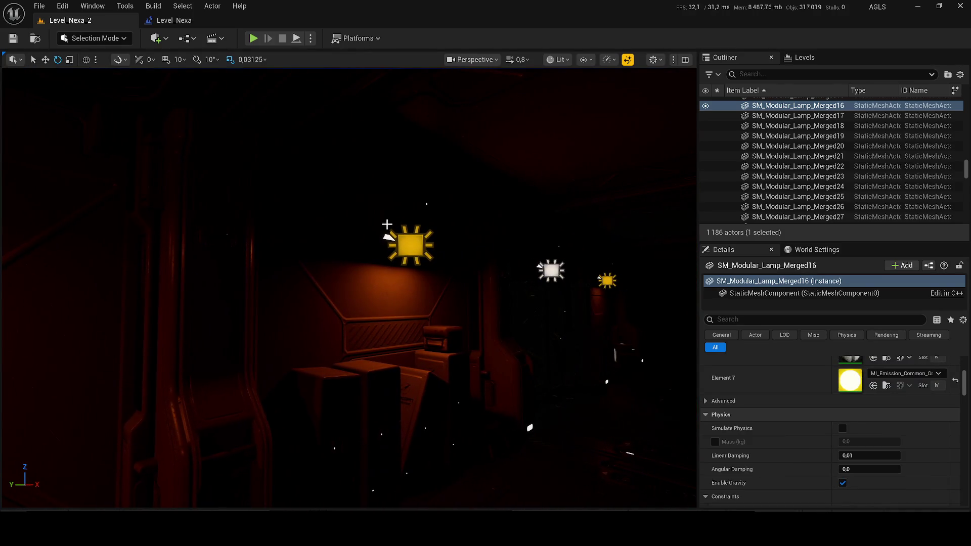
pyautogui.click(407, 243)
pyautogui.scroll(2, 596, 318)
pyautogui.hotkey('ctrl', 'space')
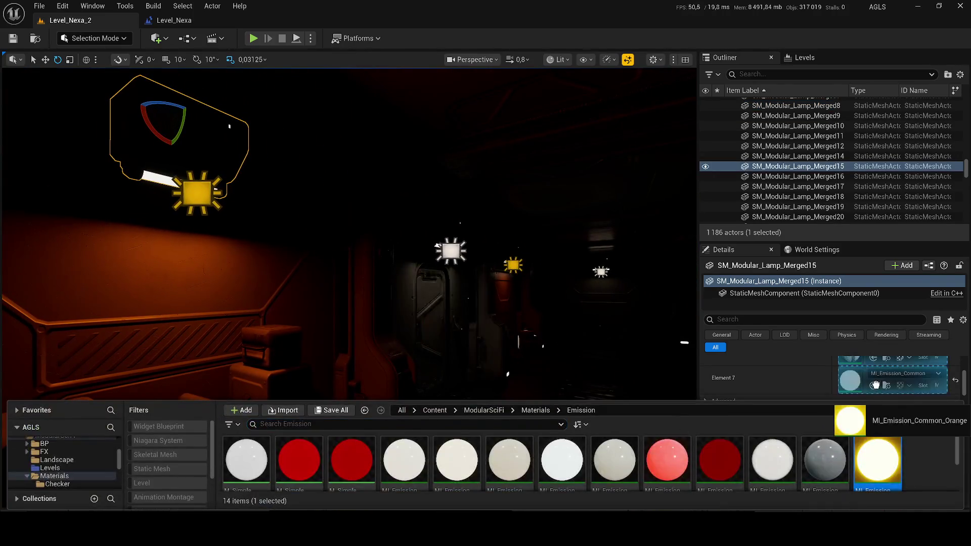
pyautogui.moveTo(876, 386); pyautogui.dragTo(875, 386)
pyautogui.moveTo(150, 250)
pyautogui.mouseDown()
pyautogui.moveTo(227, 246)
pyautogui.moveTo(157, 244)
pyautogui.moveTo(179, 233)
pyautogui.mouseUp()
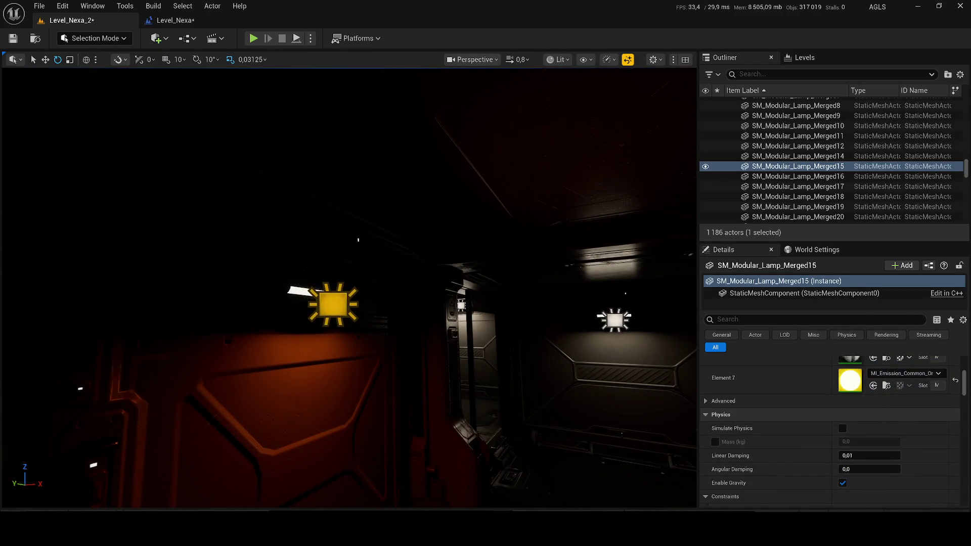
# Give the remaining nearby lamp fixtures the orange emissive material.
pyautogui.click(313, 251)
pyautogui.hotkey('ctrl', 'space')
pyautogui.moveTo(867, 390); pyautogui.dragTo(866, 391)
pyautogui.moveTo(108, 173); pyautogui.dragTo(395, 319)
pyautogui.hotkey('ctrl', 'space')
pyautogui.moveTo(914, 479); pyautogui.dragTo(866, 389)
pyautogui.click(298, 395)
# Copy RectLight165's orange Light Color and save the map.
pyautogui.moveTo(299, 395); pyautogui.dragTo(295, 338)
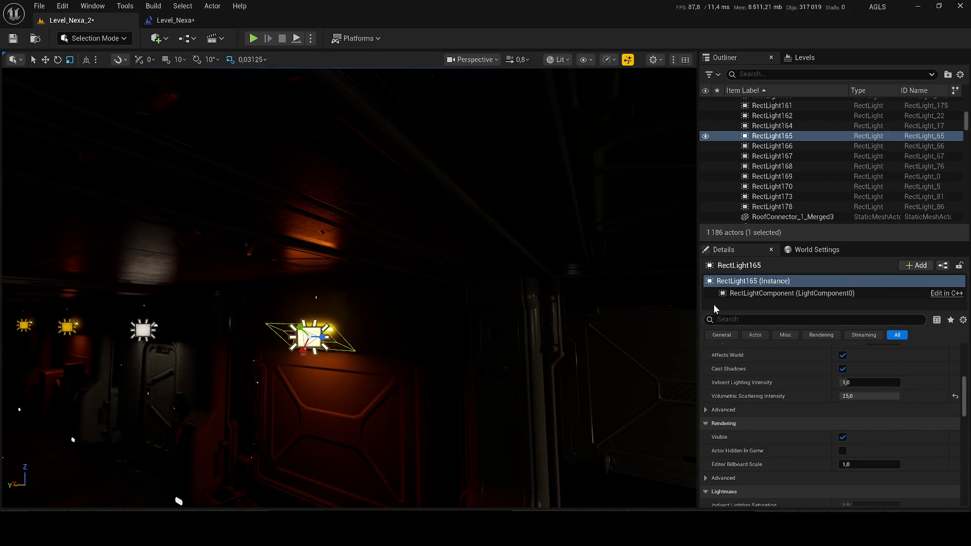
pyautogui.scroll(10, 866, 424)
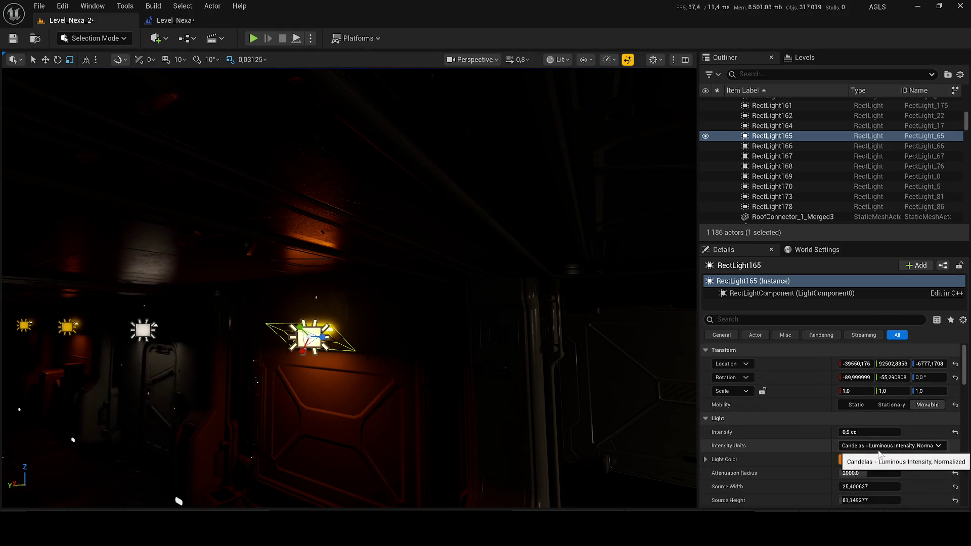
pyautogui.rightClick(869, 460)
pyautogui.click(890, 413)
pyautogui.hotkey('ctrl', 's')
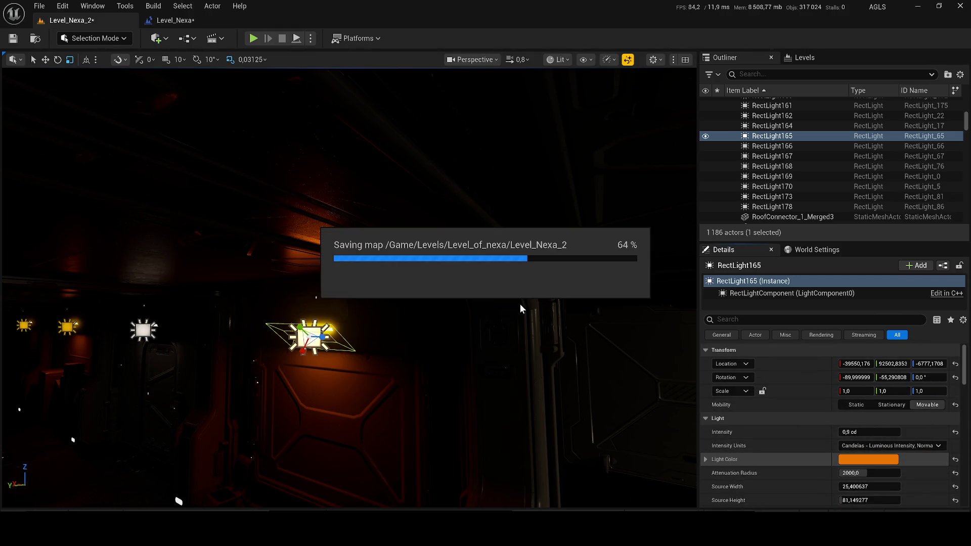
# Paste the copied orange Light Color onto RectLight168 and save the map.
pyautogui.moveTo(495, 303)
pyautogui.mouseDown()
pyautogui.moveTo(556, 327)
pyautogui.moveTo(562, 312)
pyautogui.mouseUp()
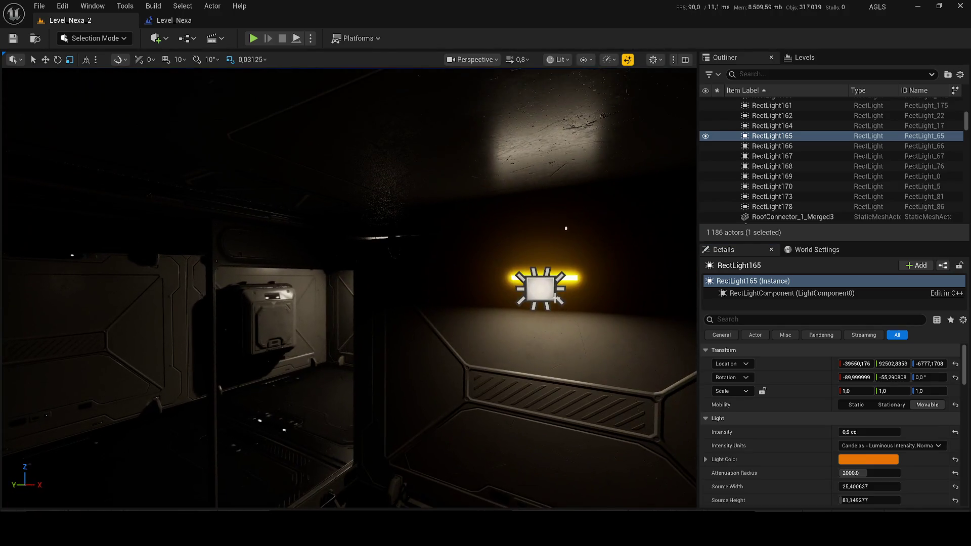
pyautogui.click(555, 299)
pyautogui.rightClick(815, 460)
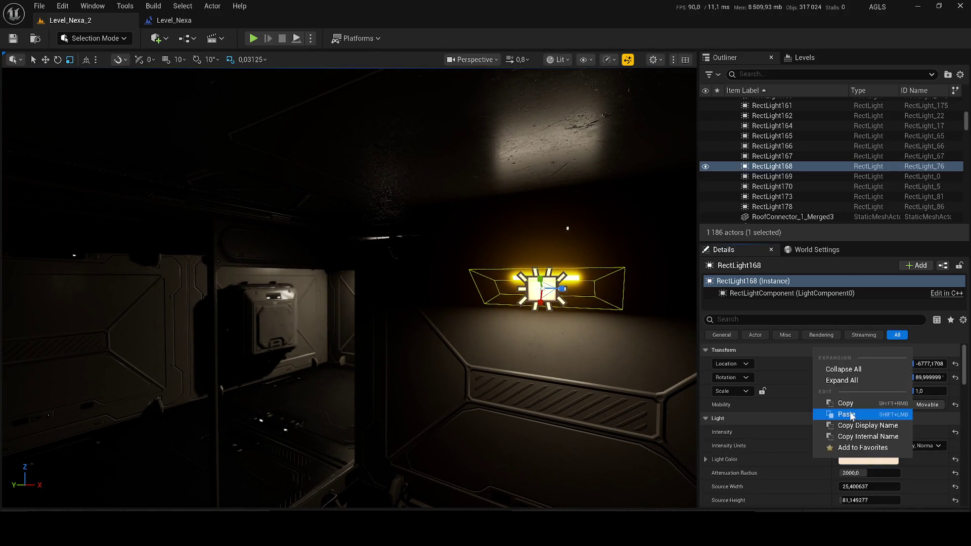
pyautogui.click(860, 412)
pyautogui.hotkey('ctrl', 's')
pyautogui.moveTo(463, 284); pyautogui.dragTo(418, 286)
pyautogui.moveTo(966, 126); pyautogui.dragTo(967, 108)
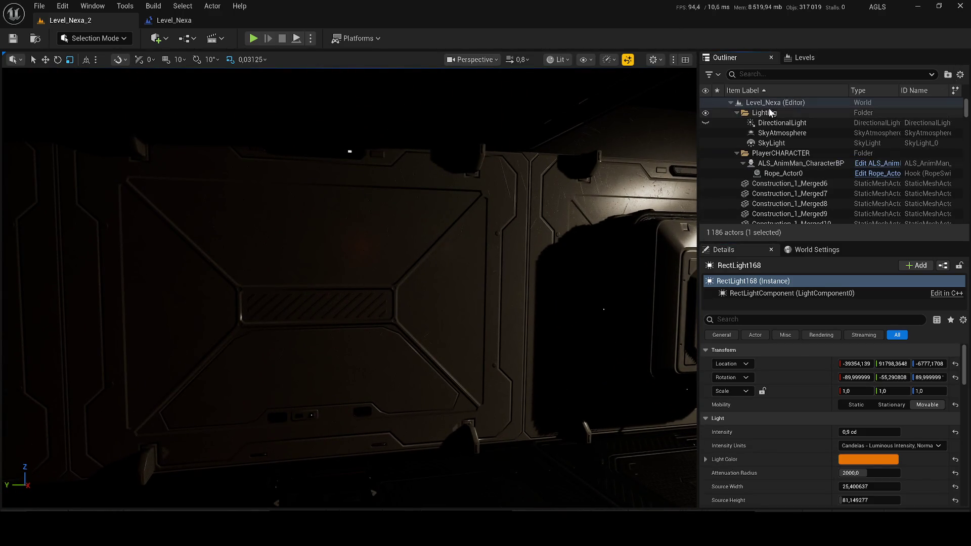
# Search the assets for decals, trial Decal_Hole_Inst2 on the wall panel, then delete it.
pyautogui.hotkey('ctrl', 'space')
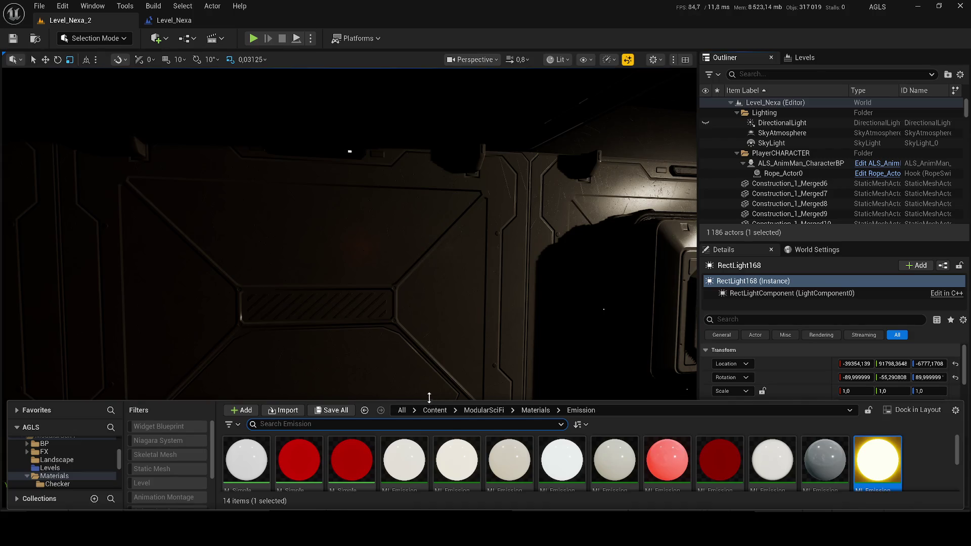
pyautogui.moveTo(429, 396); pyautogui.dragTo(430, 349)
pyautogui.click(435, 362)
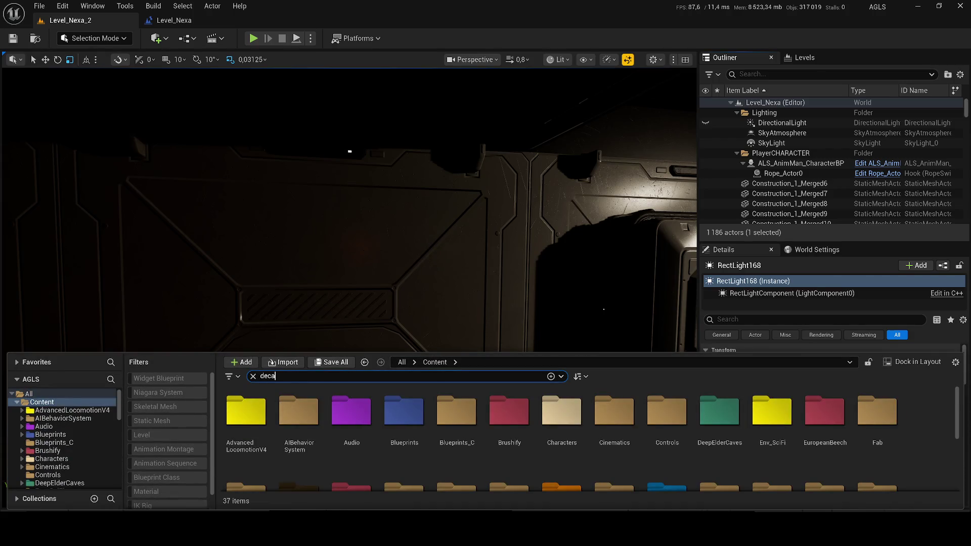
pyautogui.write('l')
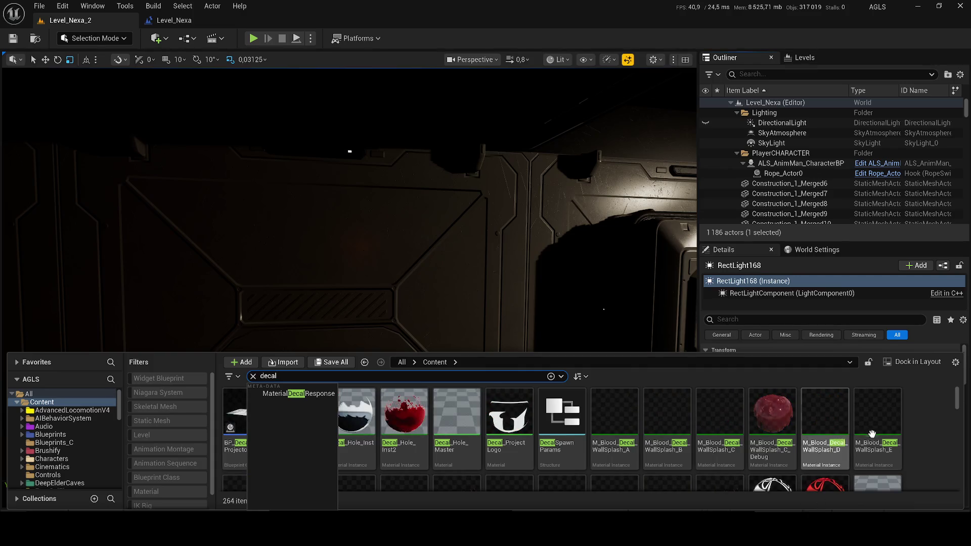
pyautogui.click(399, 425)
pyautogui.moveTo(400, 424)
pyautogui.mouseDown()
pyautogui.moveTo(369, 338)
pyautogui.moveTo(360, 338)
pyautogui.mouseUp()
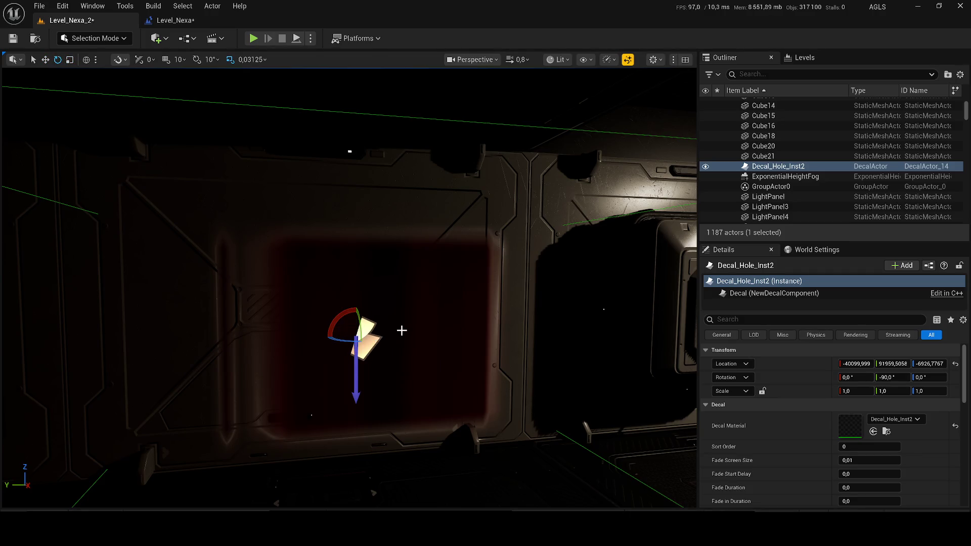
pyautogui.moveTo(360, 323); pyautogui.dragTo(344, 332)
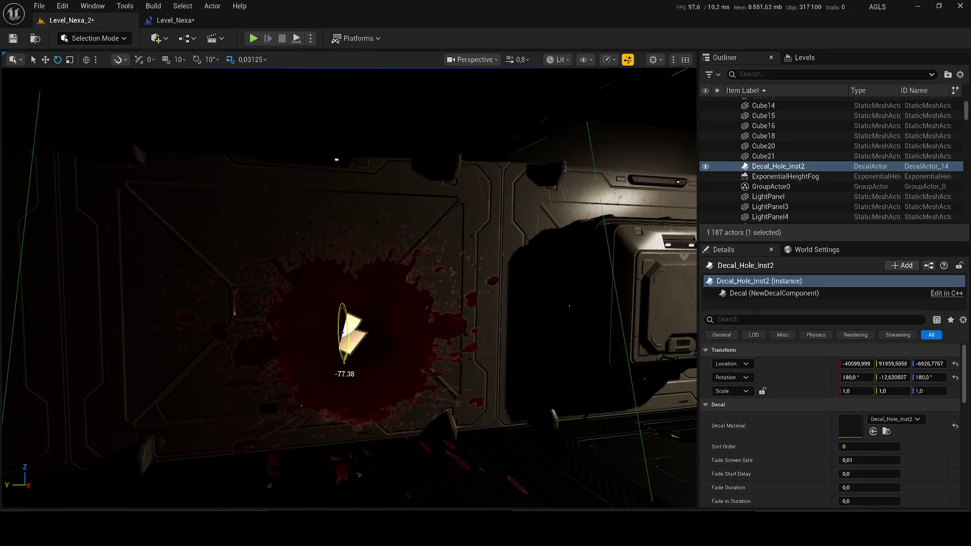
pyautogui.press('Delete')
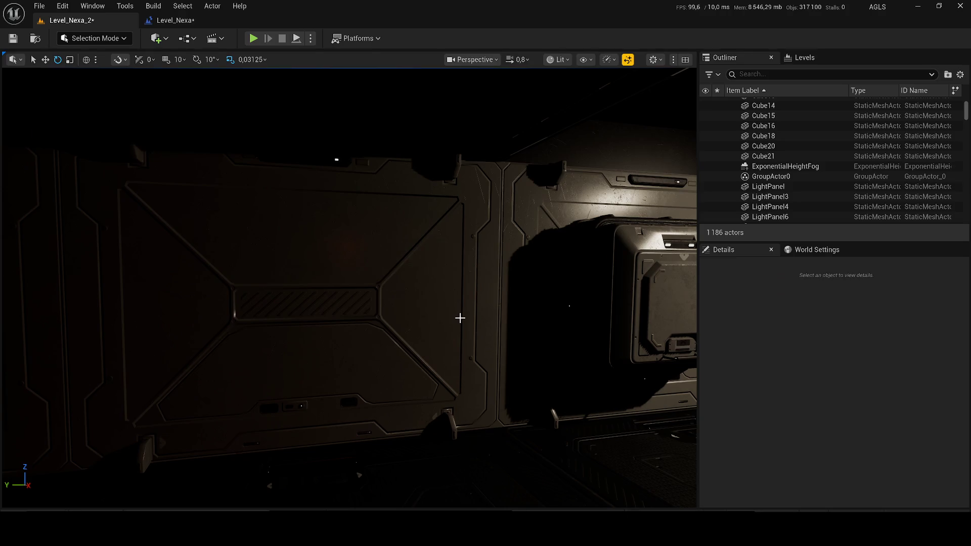
# Place and rotate M_BloodOnFloor_Decals_G on the wall, then delete it and reopen the decal results.
pyautogui.hotkey('ctrl', 'space')
pyautogui.scroll(-3, 574, 414)
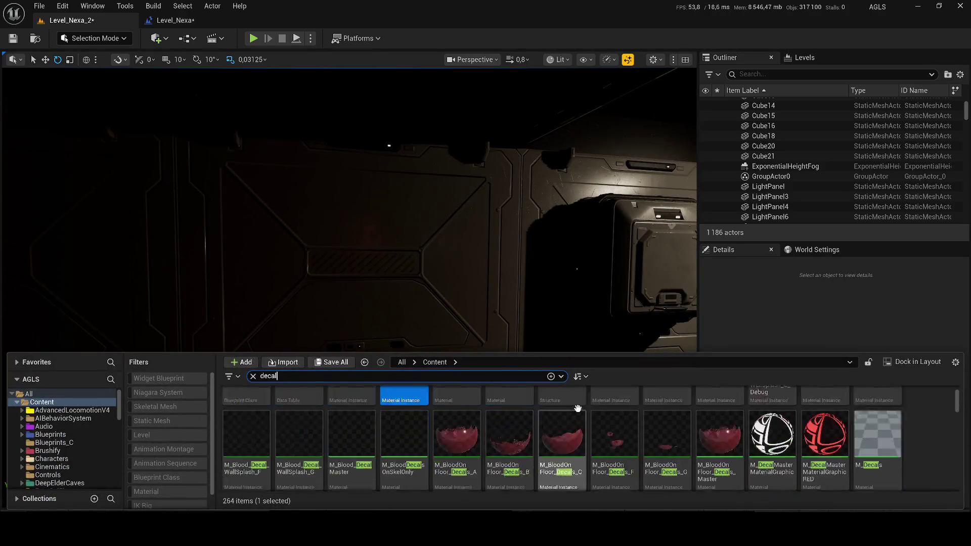
pyautogui.scroll(2, 683, 445)
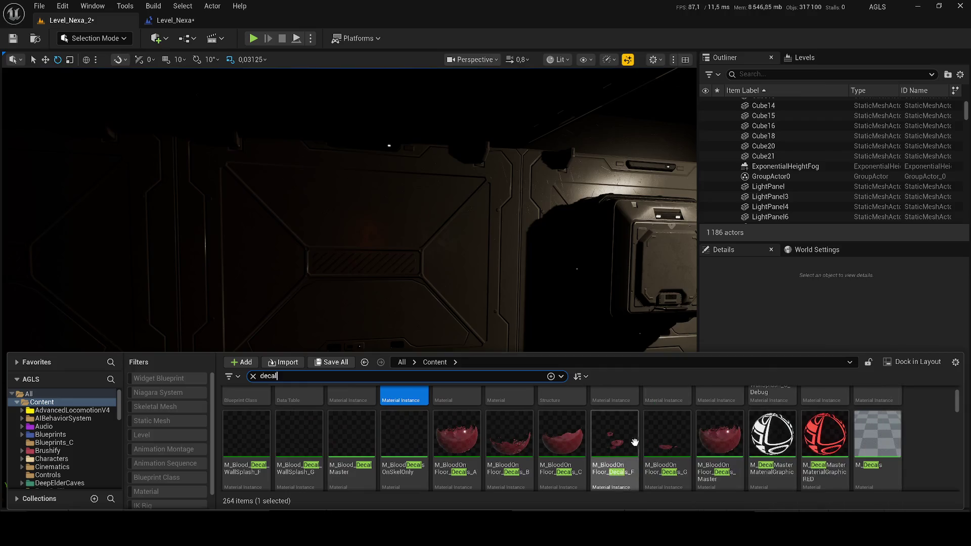
pyautogui.moveTo(679, 449); pyautogui.dragTo(389, 311)
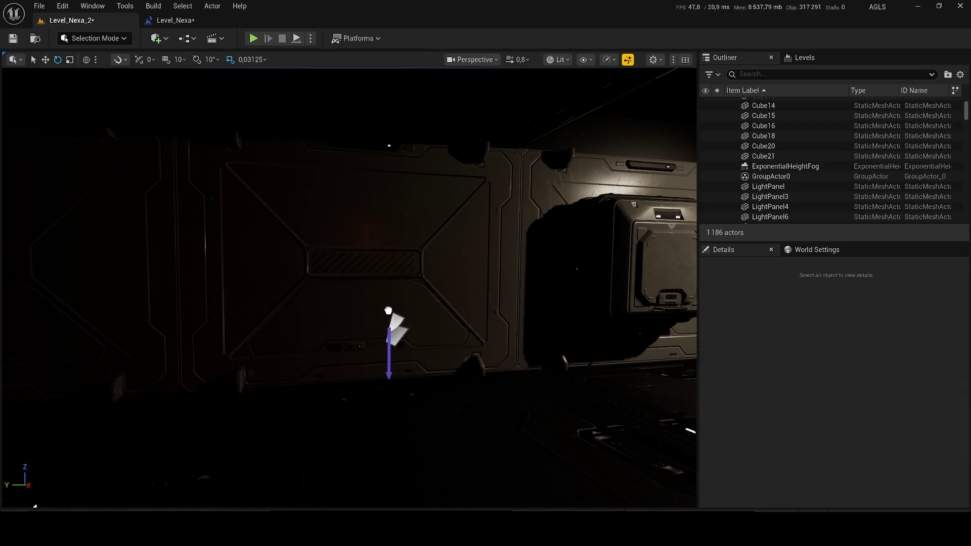
pyautogui.moveTo(362, 254); pyautogui.dragTo(389, 272)
pyautogui.press('f')
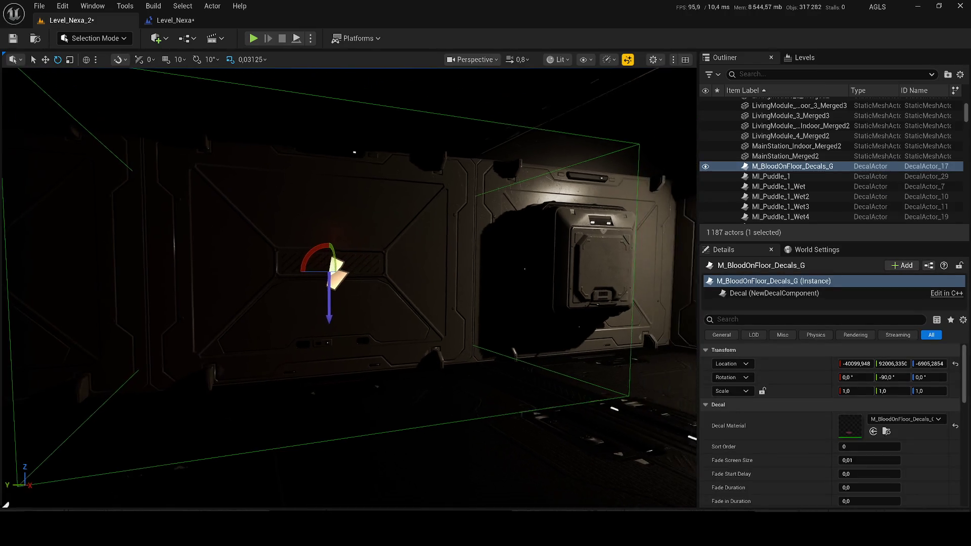
pyautogui.moveTo(329, 275); pyautogui.dragTo(330, 307)
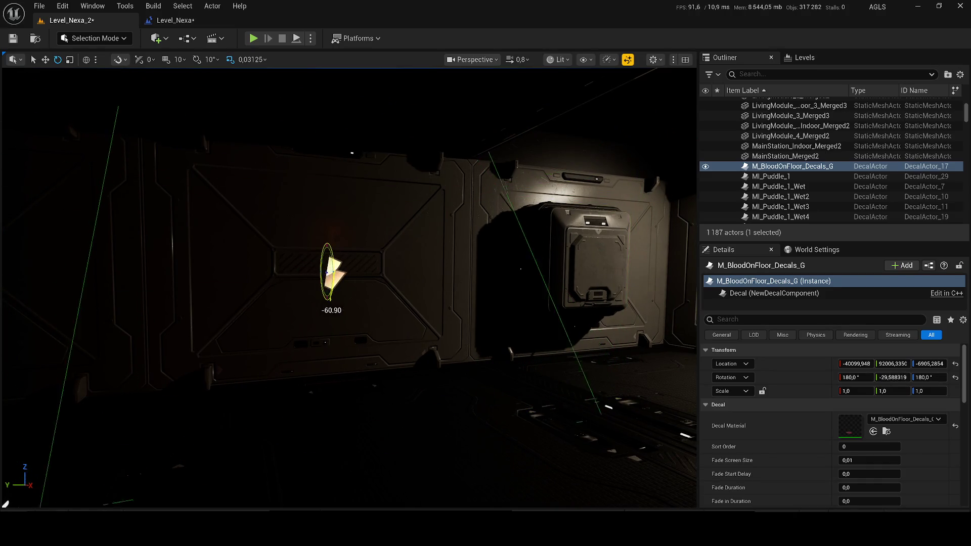
pyautogui.moveTo(333, 254)
pyautogui.mouseDown()
pyautogui.moveTo(335, 202)
pyautogui.moveTo(324, 237)
pyautogui.moveTo(333, 255)
pyautogui.moveTo(376, 271)
pyautogui.mouseUp()
pyautogui.moveTo(392, 322); pyautogui.dragTo(407, 310)
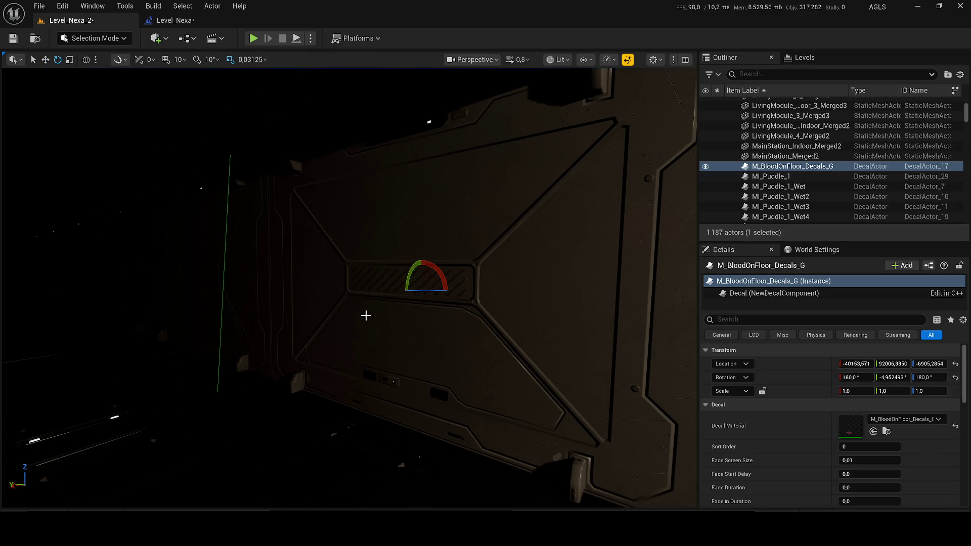
pyautogui.press('Delete')
pyautogui.hotkey('ctrl', 'space')
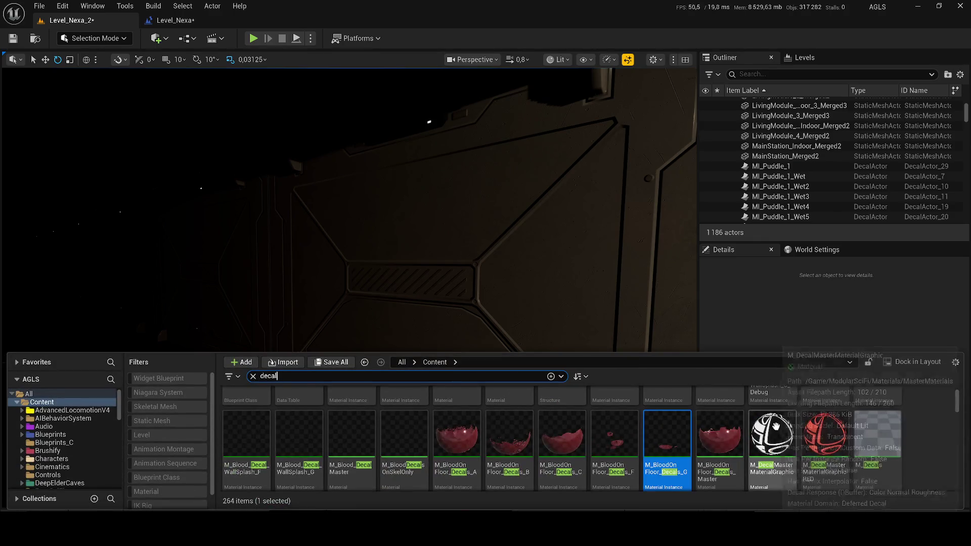
# Drop the M_Decals_Opaque decal onto the corridor wall, then delete it.
pyautogui.scroll(-2, 775, 427)
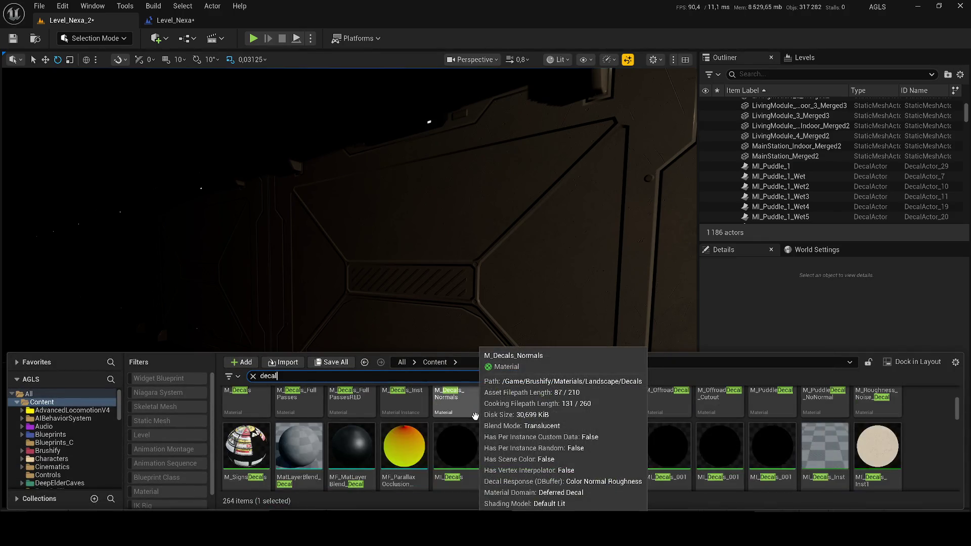
pyautogui.scroll(2, 475, 416)
pyautogui.click(510, 430)
pyautogui.moveTo(409, 313)
pyautogui.mouseDown()
pyautogui.moveTo(390, 286)
pyautogui.moveTo(395, 256)
pyautogui.moveTo(377, 274)
pyautogui.moveTo(384, 334)
pyautogui.mouseUp()
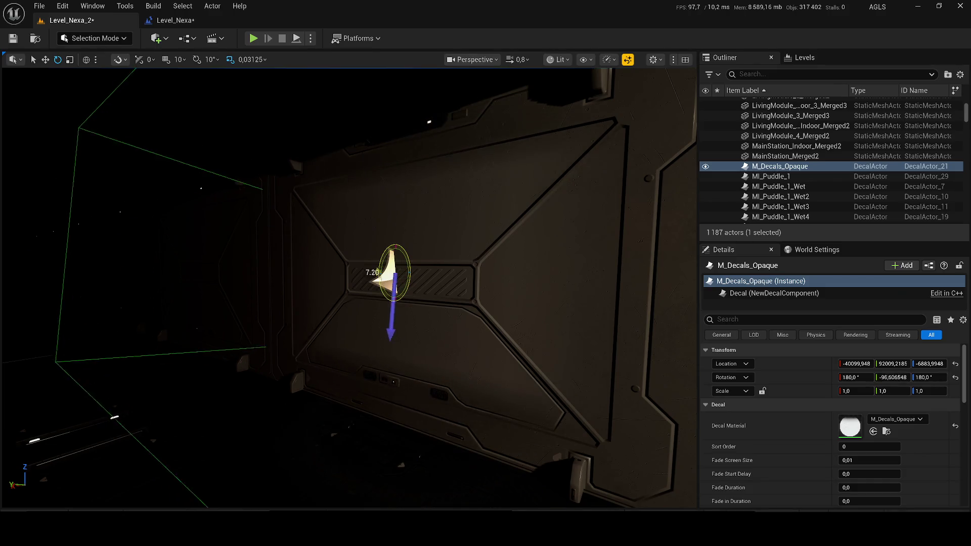
pyautogui.press('Delete')
# Browse the decal search results and save the level with Save Selected.
pyautogui.hotkey('ctrl', 'space')
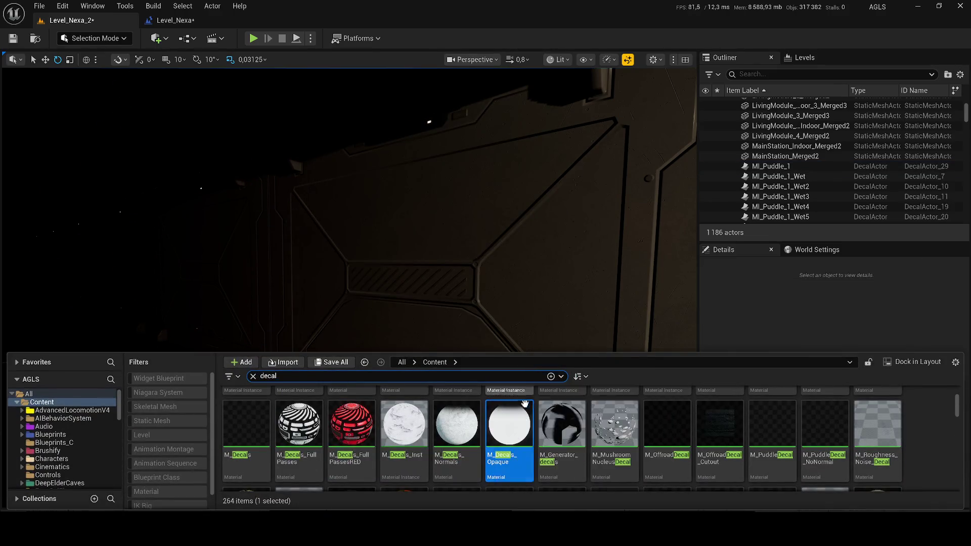
pyautogui.scroll(-3, 582, 425)
pyautogui.scroll(-10, 623, 416)
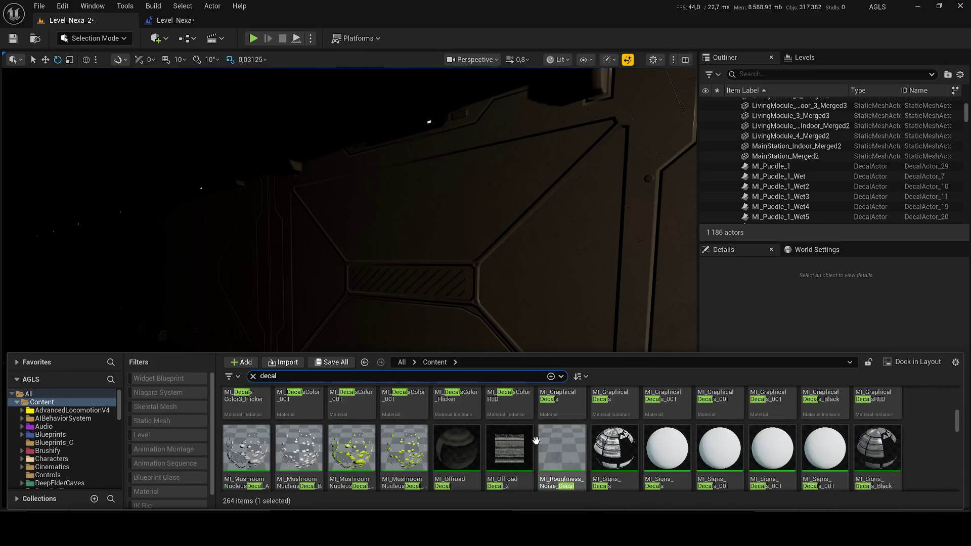
pyautogui.scroll(-5, 753, 408)
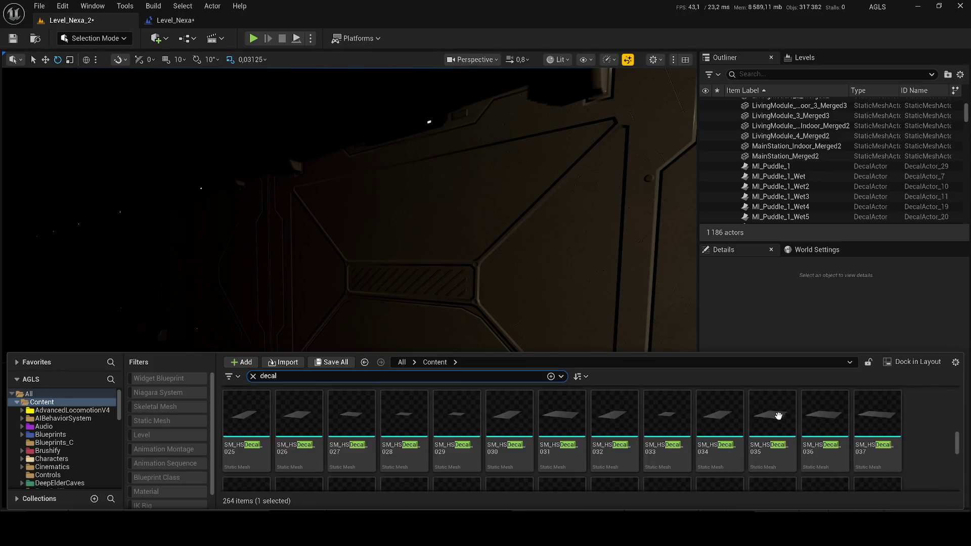
pyautogui.hotkey('ctrl', 'shift', 's')
pyautogui.click(560, 384)
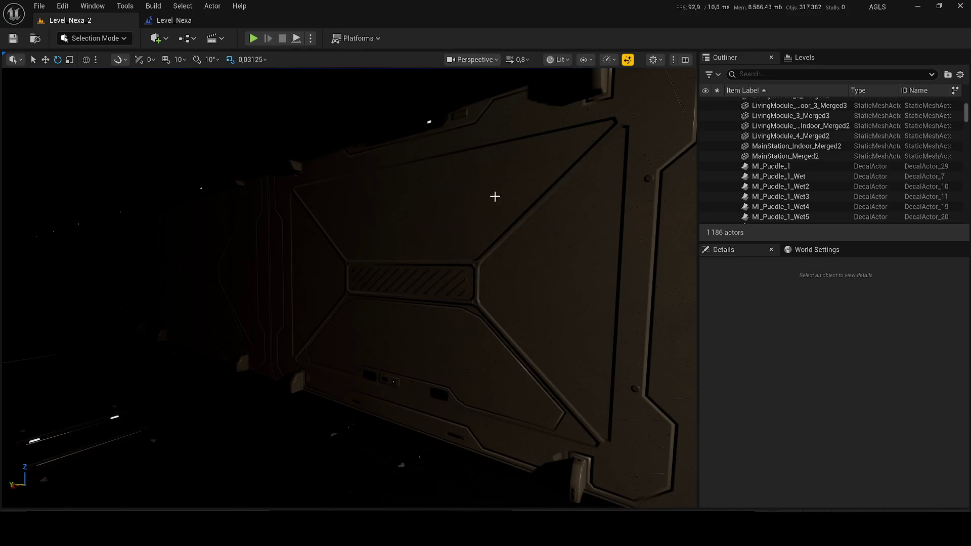
# Locate the T_Signs_Color texture in its folder, return to Content, and fly into the corridor.
pyautogui.hotkey('ctrl', 'space')
pyautogui.scroll(-5, 508, 464)
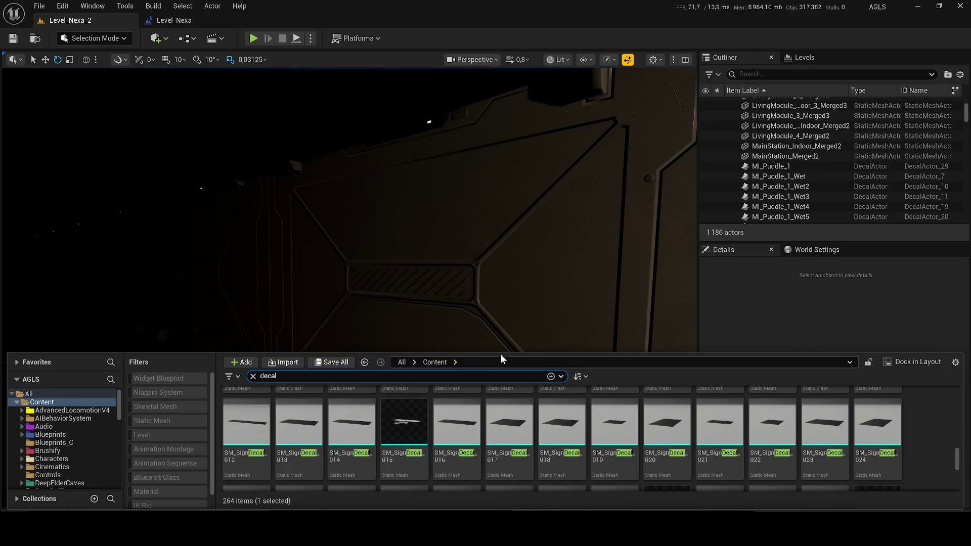
pyautogui.moveTo(499, 351); pyautogui.dragTo(499, 296)
pyautogui.scroll(-3, 530, 403)
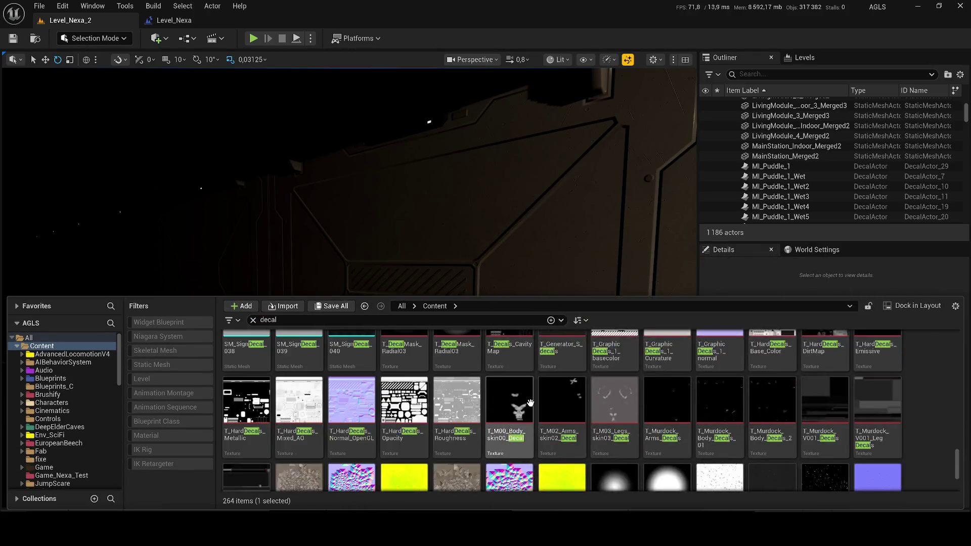
pyautogui.scroll(-3, 530, 403)
pyautogui.click(303, 435)
pyautogui.rightClick(312, 440)
pyautogui.moveTo(341, 307)
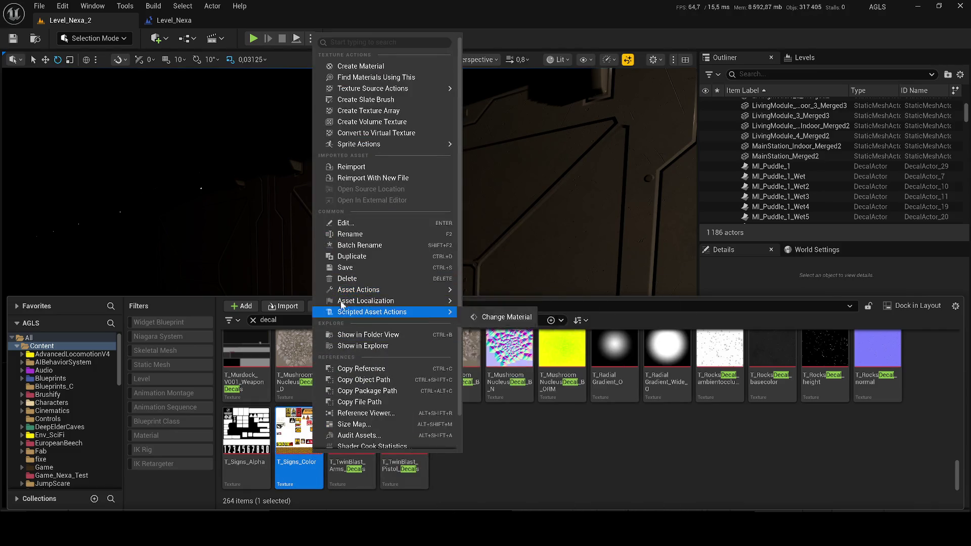
pyautogui.click(355, 334)
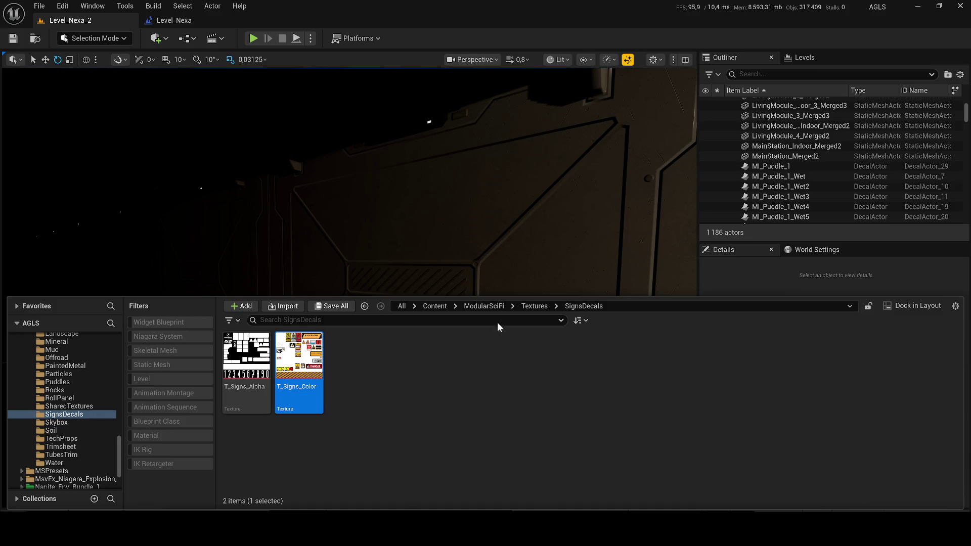
pyautogui.click(427, 306)
pyautogui.moveTo(414, 278)
pyautogui.mouseDown()
pyautogui.moveTo(455, 273)
pyautogui.moveTo(414, 279)
pyautogui.mouseUp()
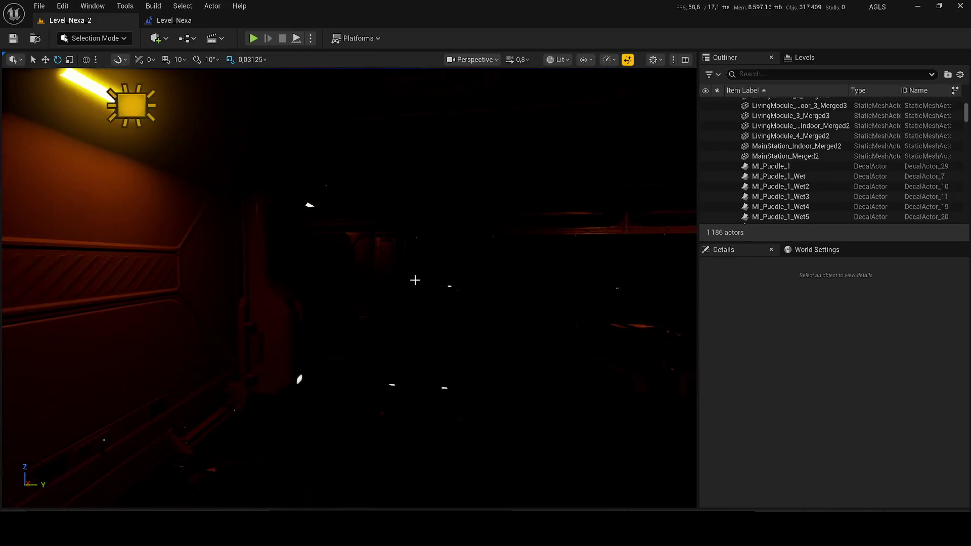
# Switch the viewport view mode to Unlit and fly the camera around the room.
pyautogui.click(560, 59)
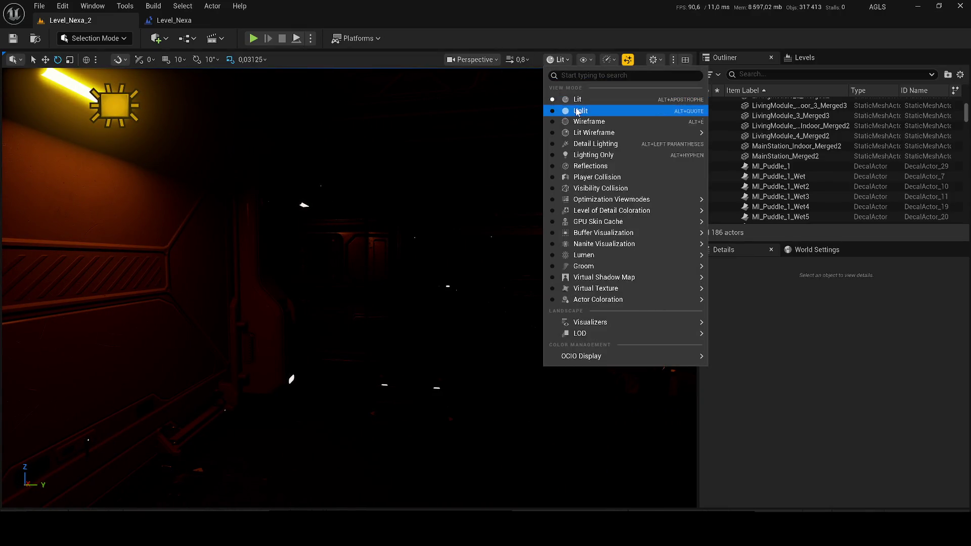
pyautogui.click(572, 101)
pyautogui.moveTo(414, 279)
pyautogui.mouseDown()
pyautogui.moveTo(258, 293)
pyautogui.moveTo(347, 308)
pyautogui.mouseUp()
pyautogui.scroll(-1, 354, 283)
pyautogui.scroll(3, 308, 288)
pyautogui.scroll(2, 288, 290)
pyautogui.scroll(-2, 268, 291)
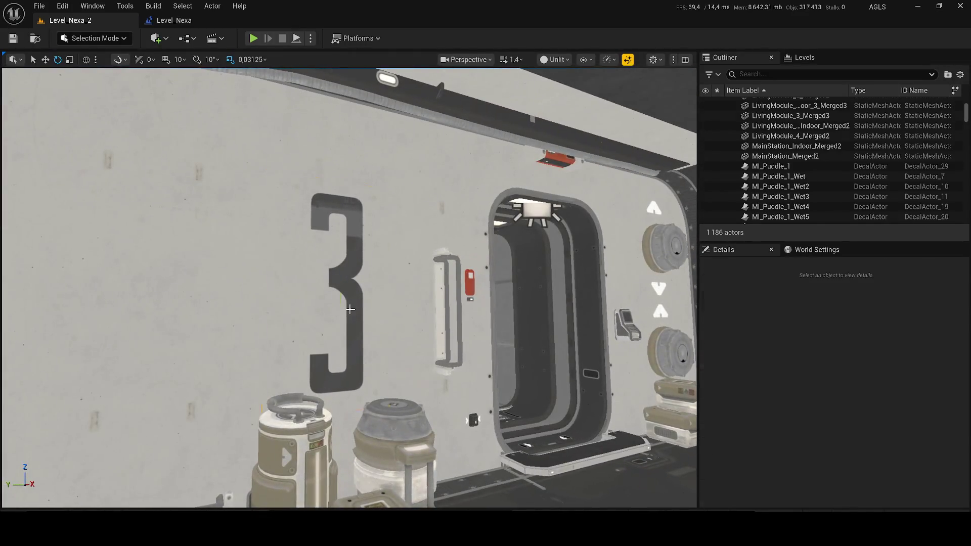
pyautogui.click(347, 307)
pyautogui.rightClick(764, 156)
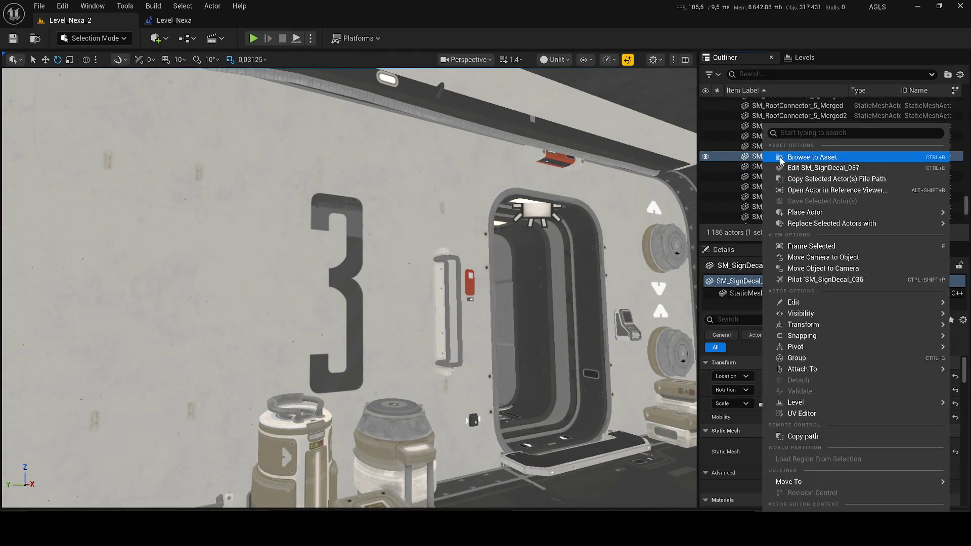
pyautogui.click(773, 160)
pyautogui.scroll(5, 576, 421)
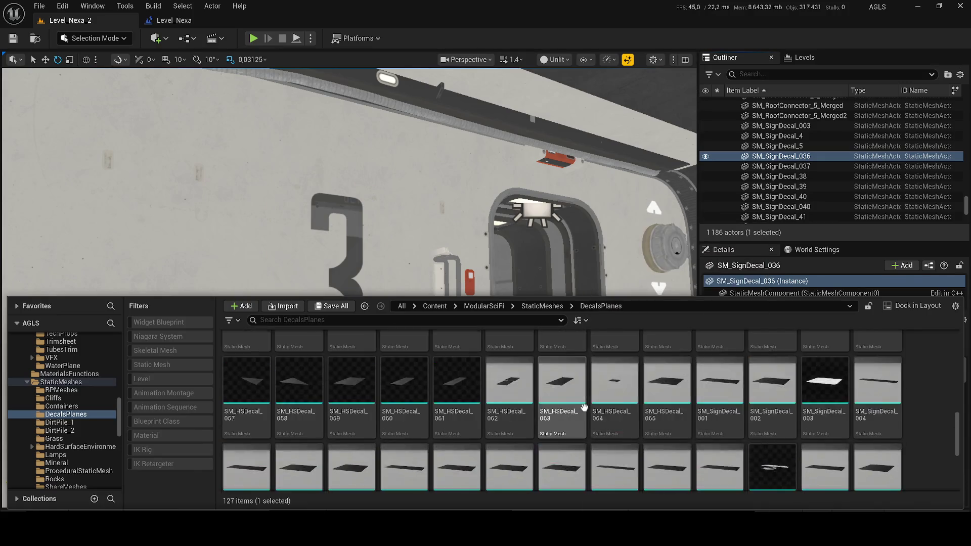
pyautogui.scroll(2, 597, 407)
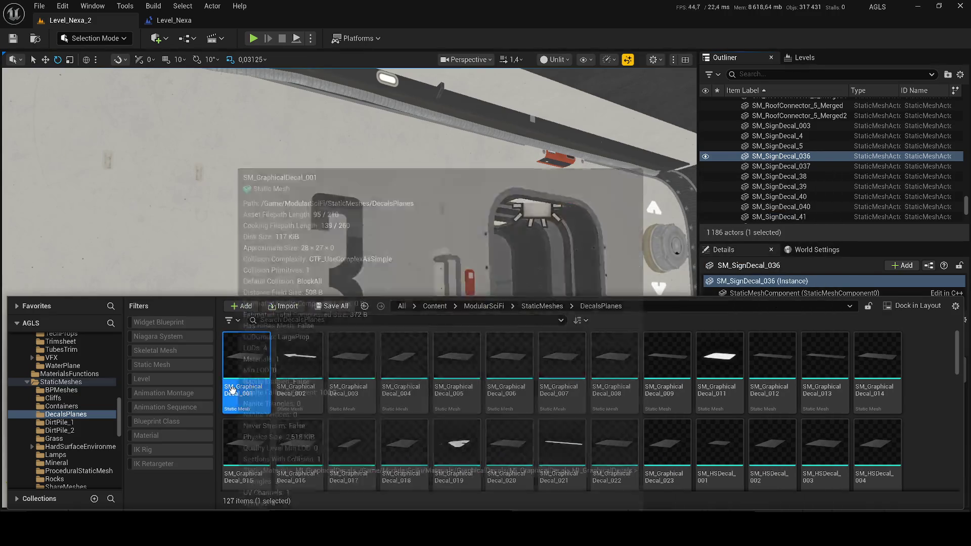
pyautogui.click(452, 240)
pyautogui.scroll(-10, 452, 240)
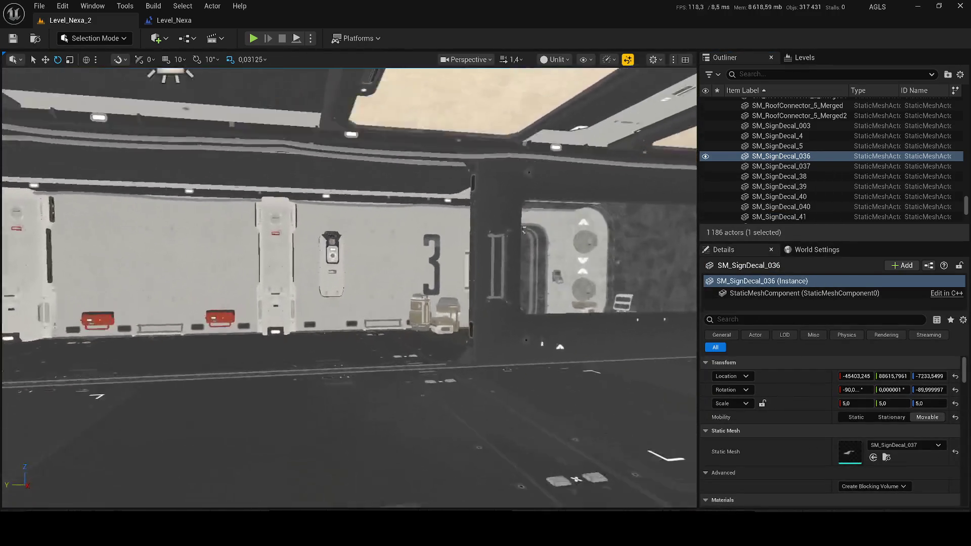
pyautogui.scroll(5, 349, 287)
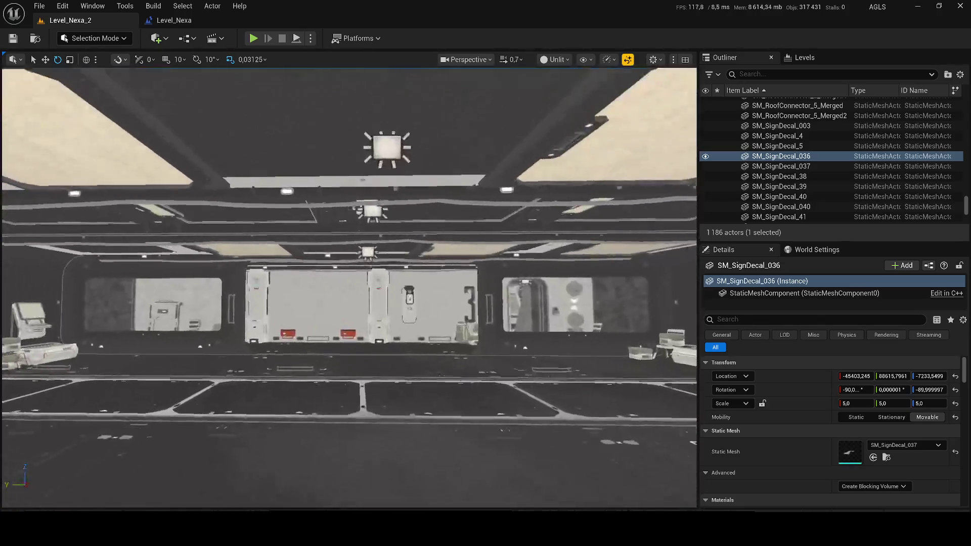
pyautogui.scroll(3, 349, 286)
pyautogui.hotkey('ctrl', 'space')
pyautogui.moveTo(246, 357); pyautogui.dragTo(301, 278)
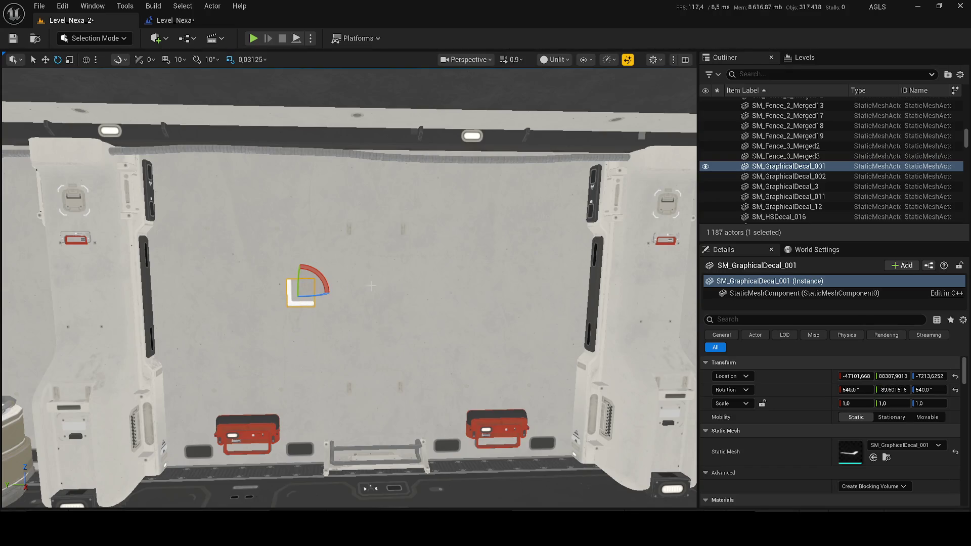
pyautogui.scroll(5, 367, 285)
pyautogui.hotkey('ctrl', 'space')
pyautogui.moveTo(299, 369)
pyautogui.mouseDown()
pyautogui.moveTo(359, 280)
pyautogui.moveTo(372, 290)
pyautogui.mouseUp()
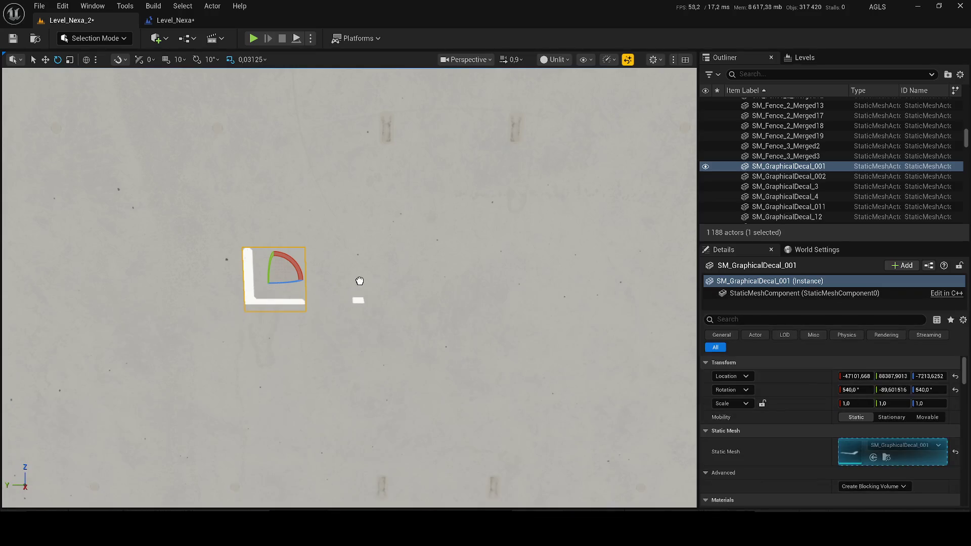
pyautogui.scroll(-4, 373, 291)
pyautogui.press('Delete')
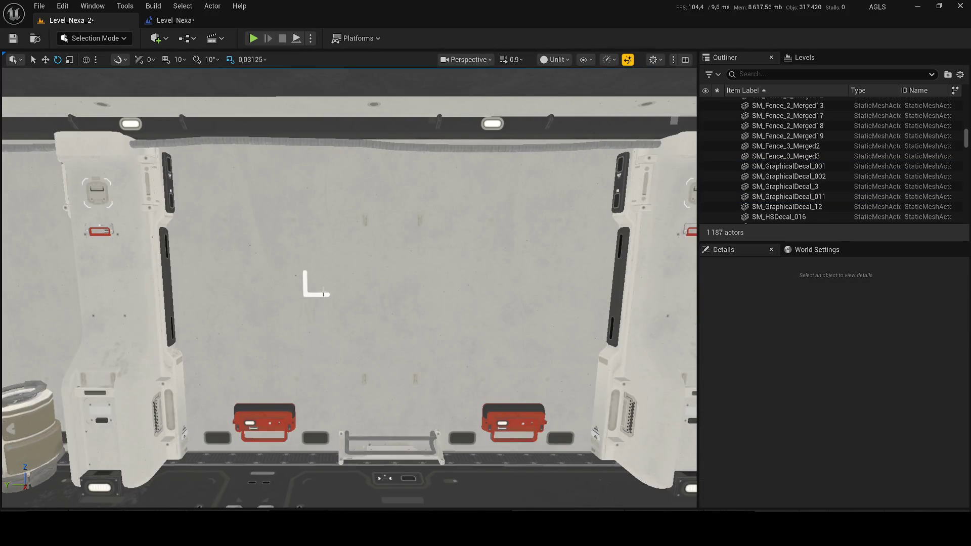
pyautogui.click(318, 295)
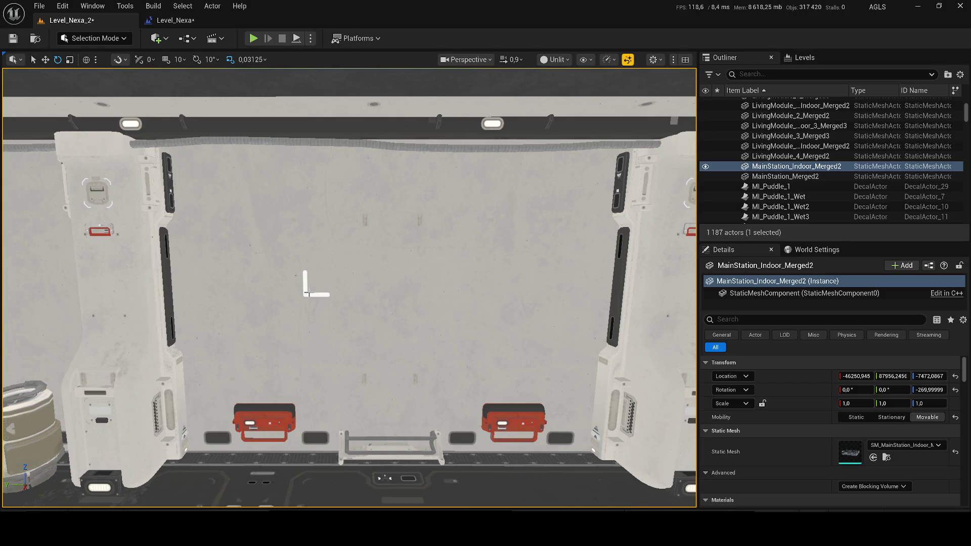
pyautogui.hotkey('ctrl', 'z')
pyautogui.hotkey('ctrl', 'z')
pyautogui.hotkey('ctrl', 'z')
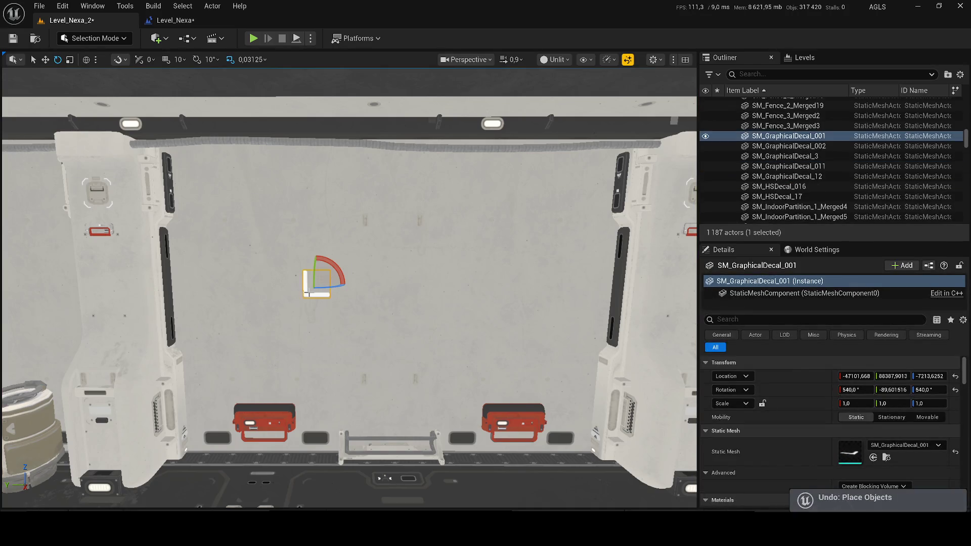
pyautogui.press('Delete')
pyautogui.hotkey('ctrl', 's')
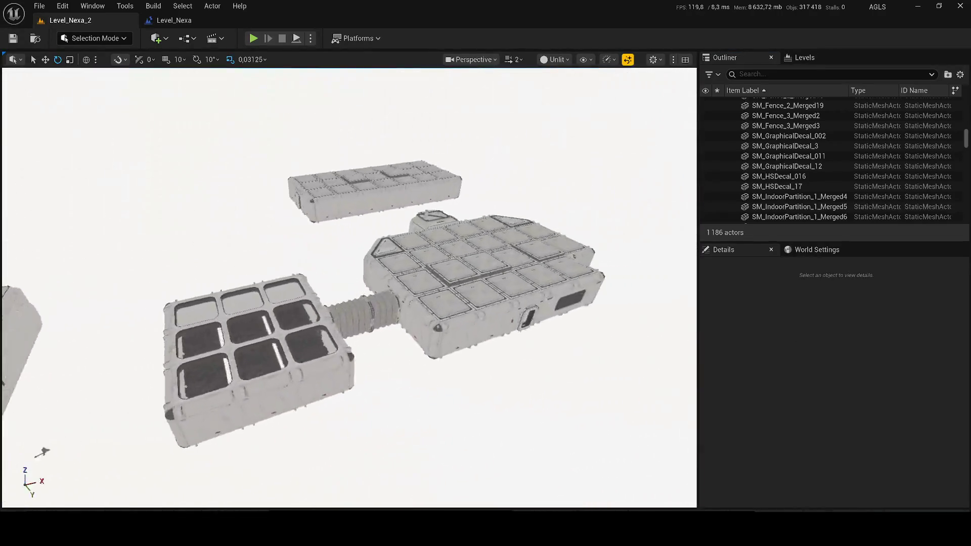
# Switch the viewport back to Lit and face the two orange corridor wall lamps.
pyautogui.scroll(3, 349, 288)
pyautogui.scroll(-4, 349, 288)
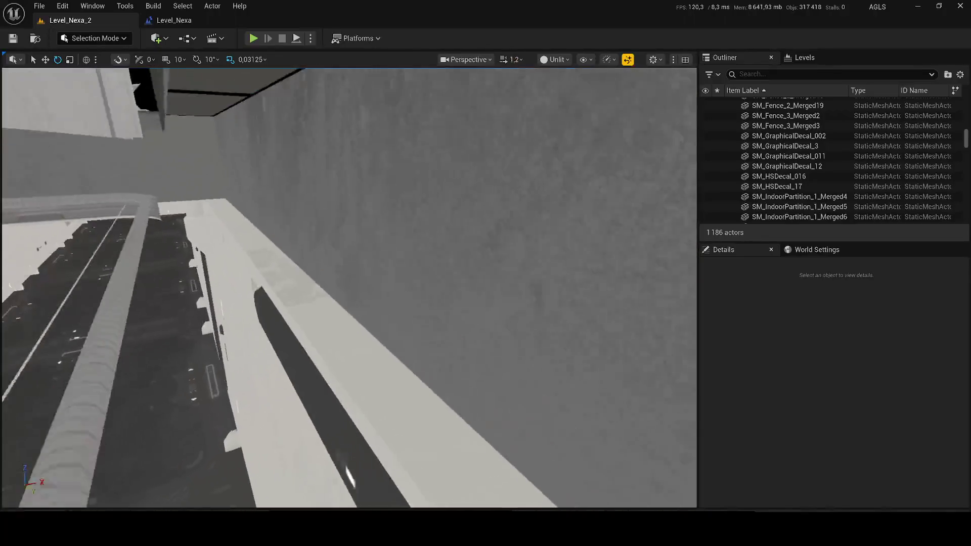
pyautogui.moveTo(349, 289); pyautogui.dragTo(349, 253)
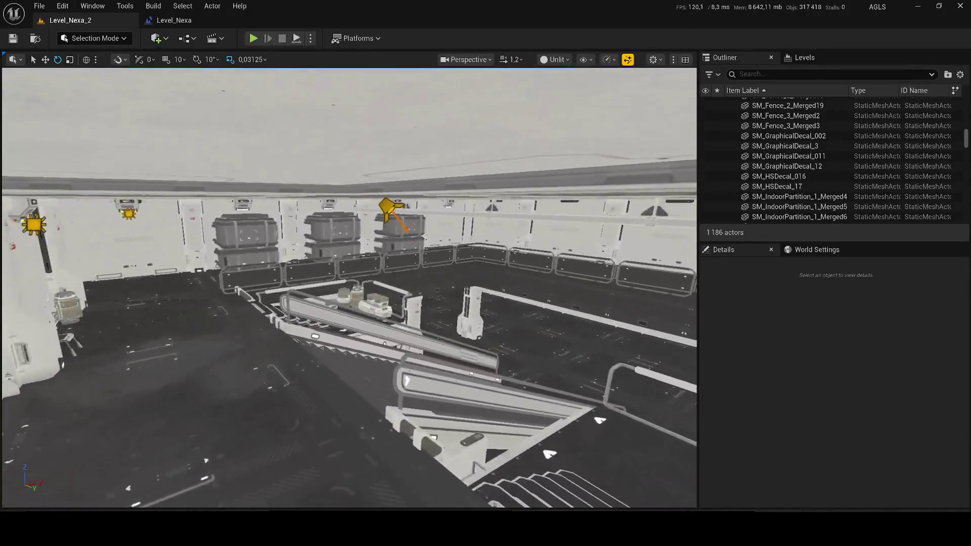
pyautogui.click(556, 60)
pyautogui.click(570, 99)
pyautogui.moveTo(349, 288)
pyautogui.mouseDown()
pyautogui.moveTo(359, 280)
pyautogui.moveTo(349, 288)
pyautogui.mouseUp()
pyautogui.scroll(-2, 354, 284)
pyautogui.moveTo(543, 502); pyautogui.dragTo(466, 179)
pyautogui.hotkey('ctrl', 'space')
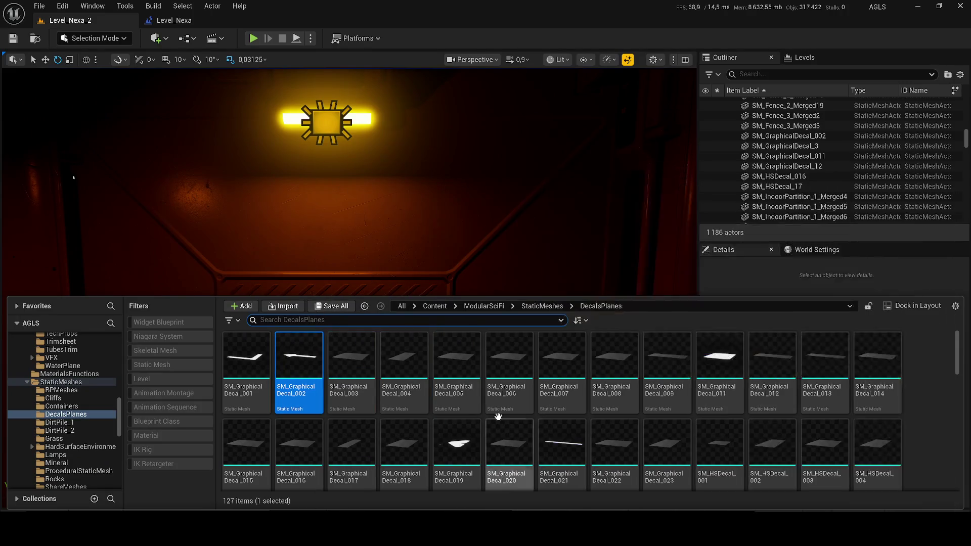
# Place the SM_GraphicalDecal_003 arrow below the lamp, tilt it flush to the wall, and save.
pyautogui.click(371, 359)
pyautogui.moveTo(343, 291)
pyautogui.mouseDown()
pyautogui.moveTo(323, 288)
pyautogui.moveTo(320, 298)
pyautogui.mouseUp()
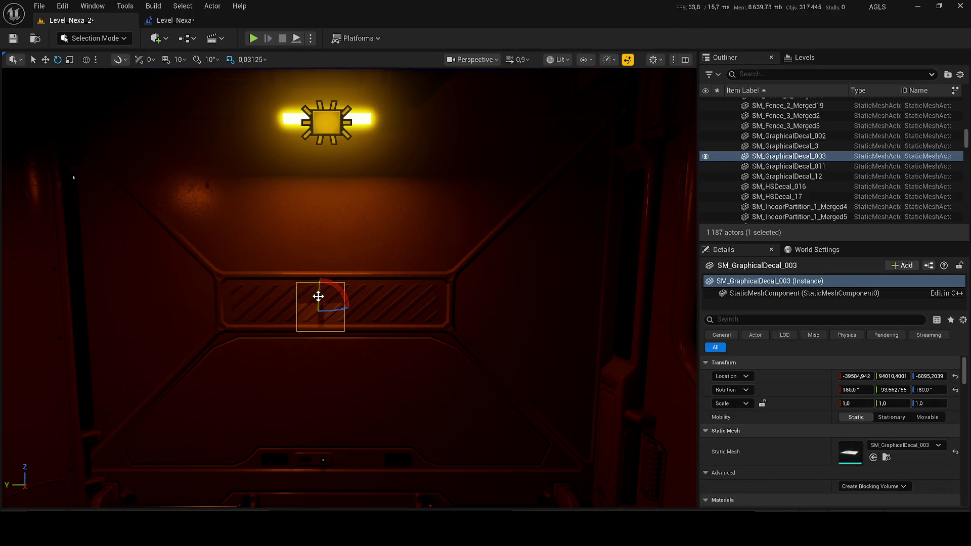
pyautogui.moveTo(349, 354); pyautogui.dragTo(284, 333)
pyautogui.moveTo(304, 263); pyautogui.dragTo(330, 238)
pyautogui.moveTo(385, 276)
pyautogui.mouseDown()
pyautogui.moveTo(388, 298)
pyautogui.moveTo(381, 292)
pyautogui.mouseUp()
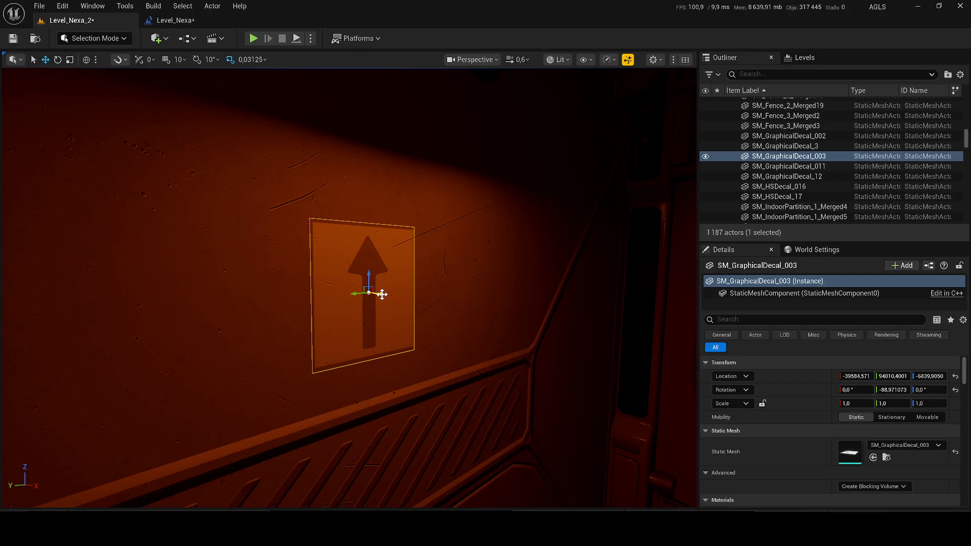
pyautogui.hotkey('ctrl', 's')
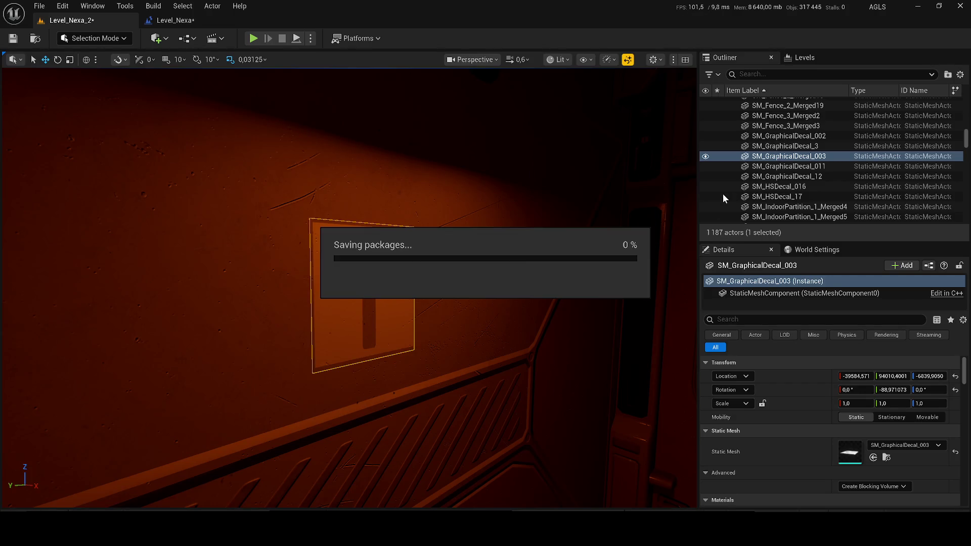
pyautogui.click(789, 177)
# Rotate the arrow decal on the wall to 90, 0, -90 and save the level.
pyautogui.press('f')
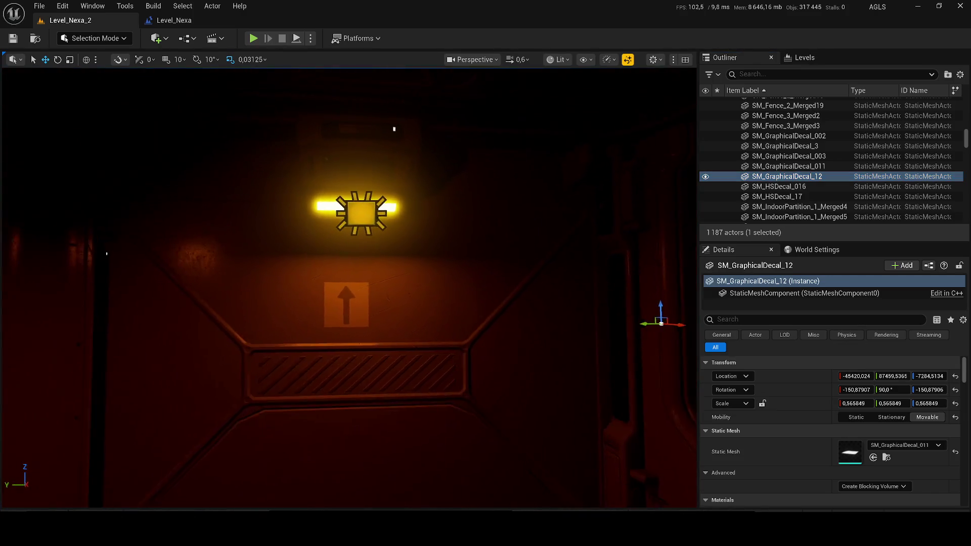
pyautogui.click(362, 279)
pyautogui.moveTo(345, 289); pyautogui.dragTo(332, 310)
pyautogui.write('90')
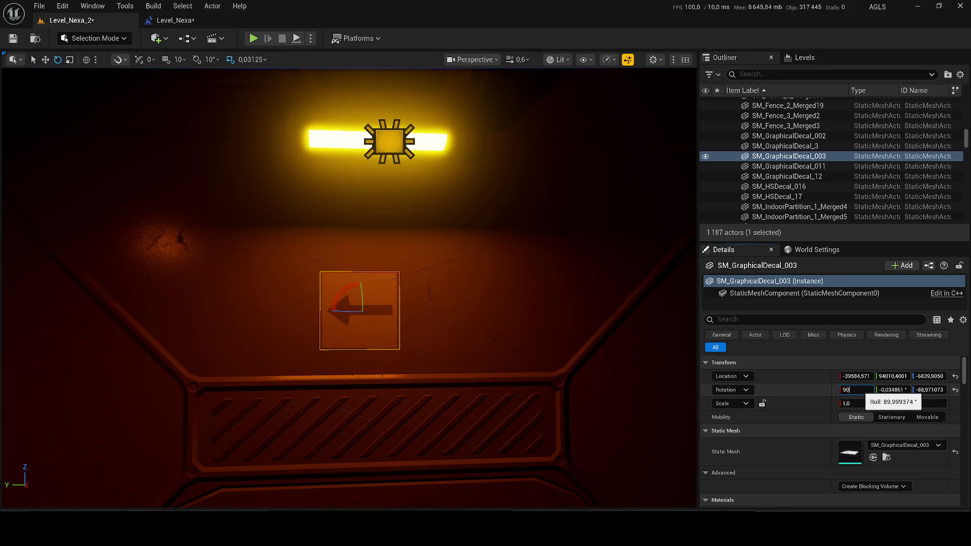
pyautogui.click(887, 389)
pyautogui.write('0')
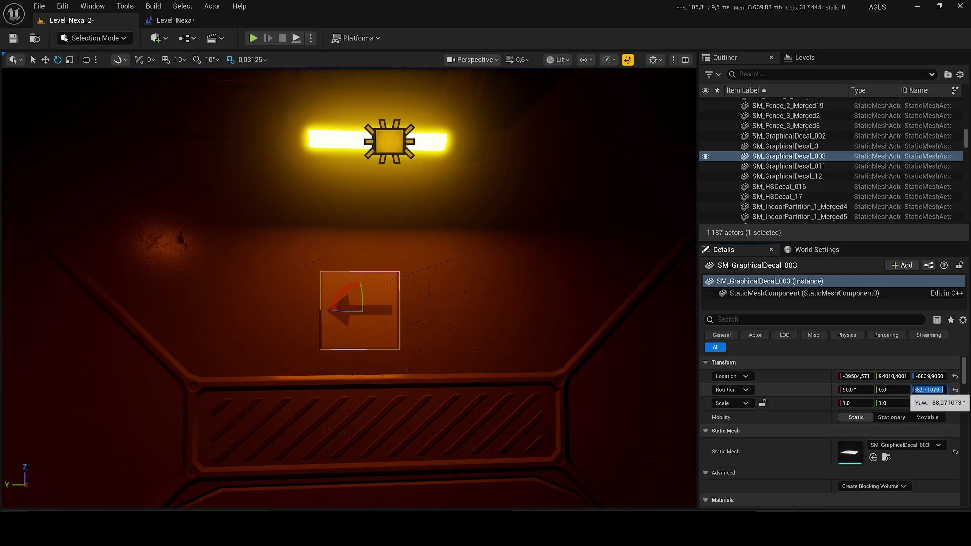
pyautogui.press('Return')
pyautogui.hotkey('ctrl', 's')
# Place the SM_GraphicalDecal_004 chevron on the corridor wall at half height, then select the arrow decal.
pyautogui.hotkey('ctrl', 'space')
pyautogui.moveTo(390, 364)
pyautogui.mouseDown()
pyautogui.moveTo(460, 281)
pyautogui.moveTo(469, 345)
pyautogui.mouseUp()
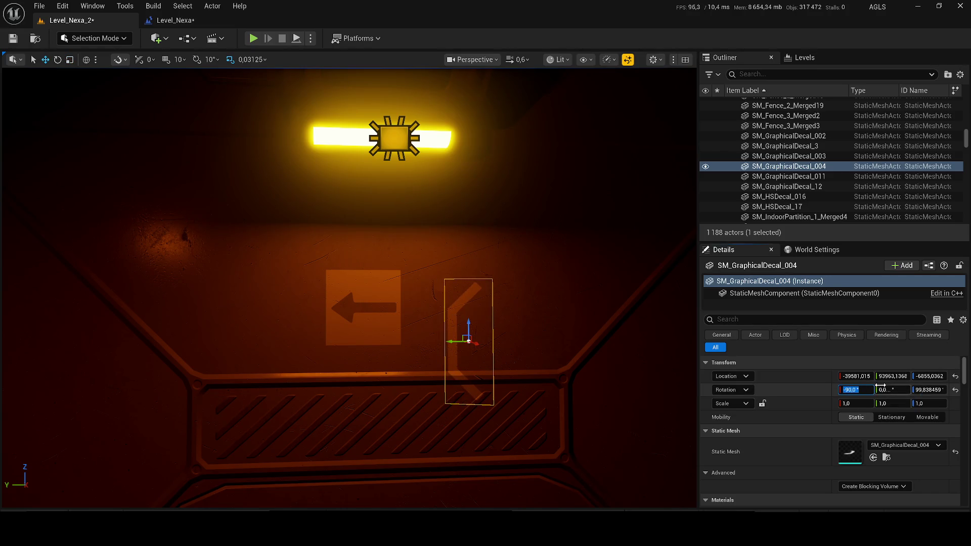
pyautogui.write('100,0')
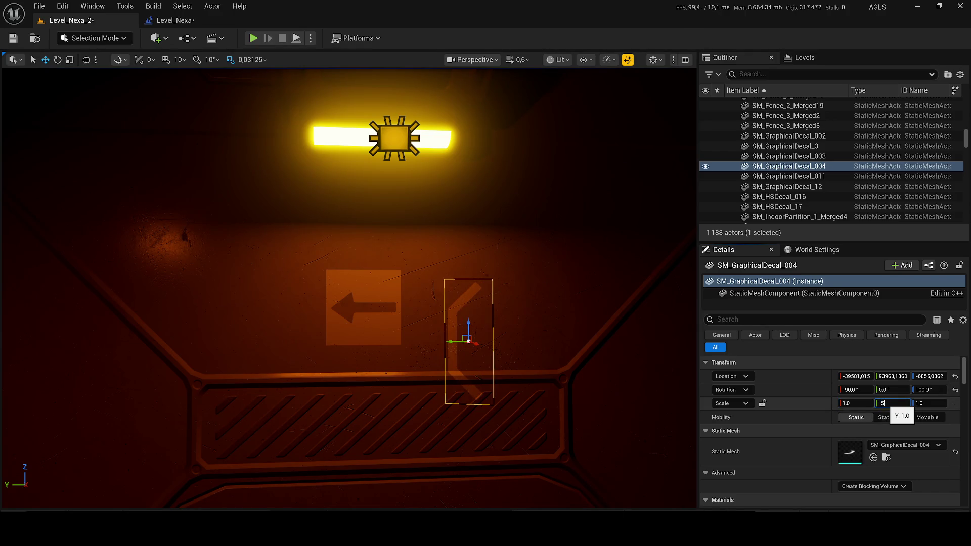
pyautogui.press('Return')
pyautogui.click(391, 333)
# Delete the arrow decal, move the chevron decal up and left, and save.
pyautogui.press('Delete')
pyautogui.click(446, 335)
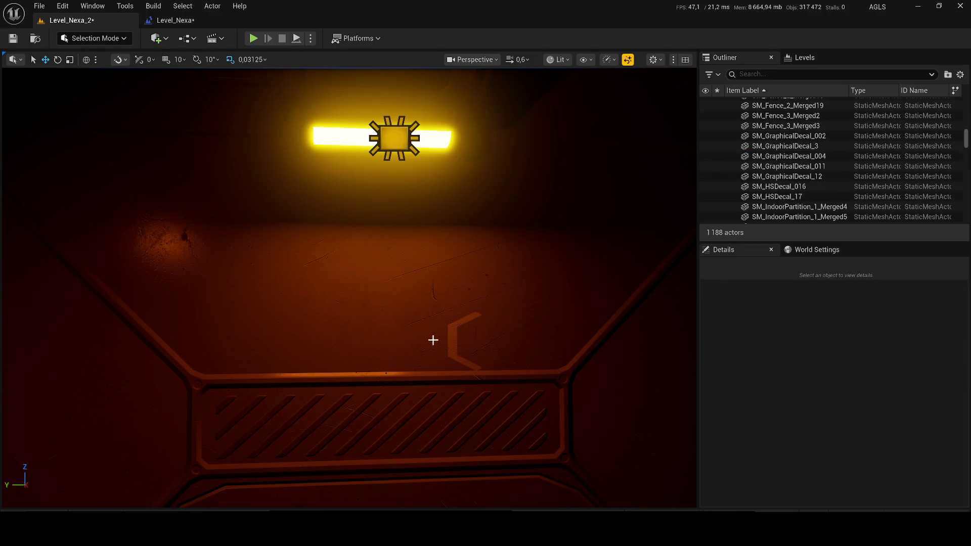
pyautogui.moveTo(460, 336)
pyautogui.mouseDown()
pyautogui.moveTo(460, 280)
pyautogui.moveTo(448, 283)
pyautogui.mouseUp()
pyautogui.hotkey('ctrl', 's')
# Place SM_GraphicalDecal_005 in the corridor facing the wall and delete chevron decal 004.
pyautogui.hotkey('ctrl', 'space')
pyautogui.moveTo(460, 385); pyautogui.dragTo(439, 271)
pyautogui.moveTo(439, 323); pyautogui.dragTo(440, 362)
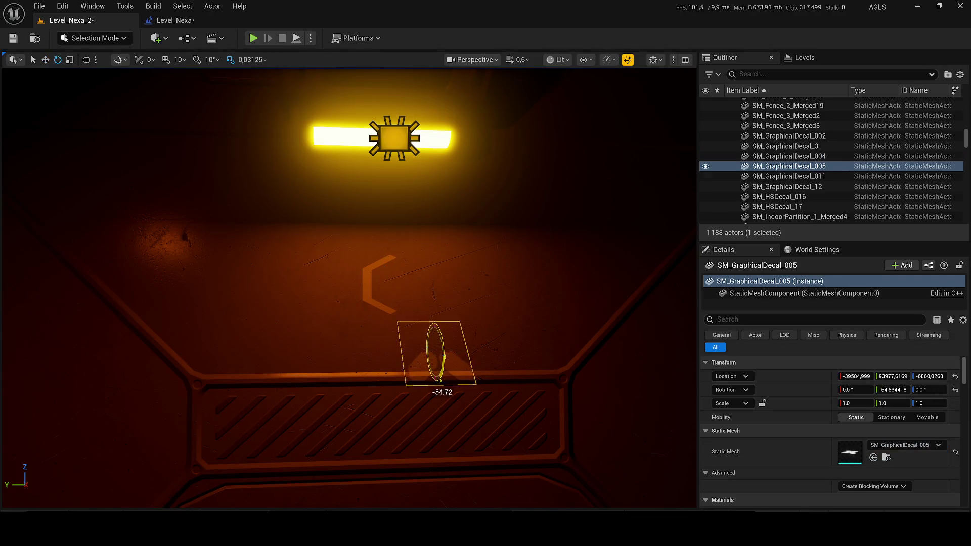
pyautogui.moveTo(422, 329)
pyautogui.mouseDown()
pyautogui.moveTo(428, 357)
pyautogui.moveTo(435, 349)
pyautogui.mouseUp()
pyautogui.click(380, 298)
pyautogui.press('Delete')
# Give decal 005 a yaw of -100 and move it up and left on the wall.
pyautogui.click(443, 339)
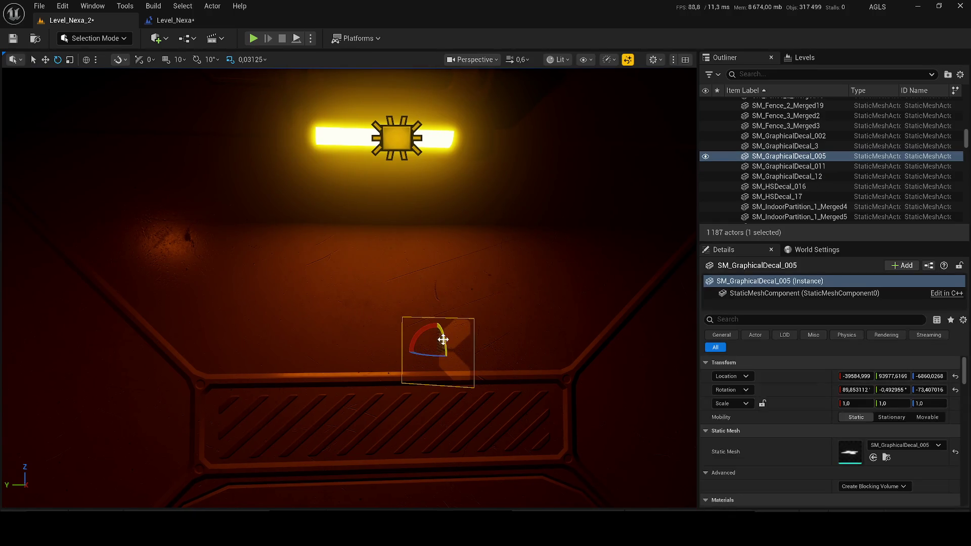
pyautogui.write('00')
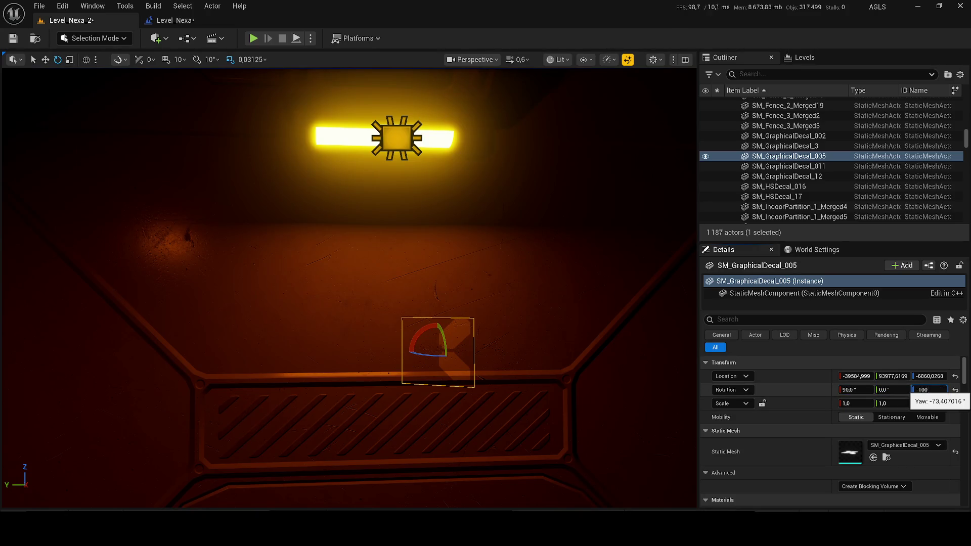
pyautogui.press('Return')
pyautogui.moveTo(437, 360)
pyautogui.mouseDown()
pyautogui.moveTo(480, 361)
pyautogui.moveTo(451, 361)
pyautogui.mouseUp()
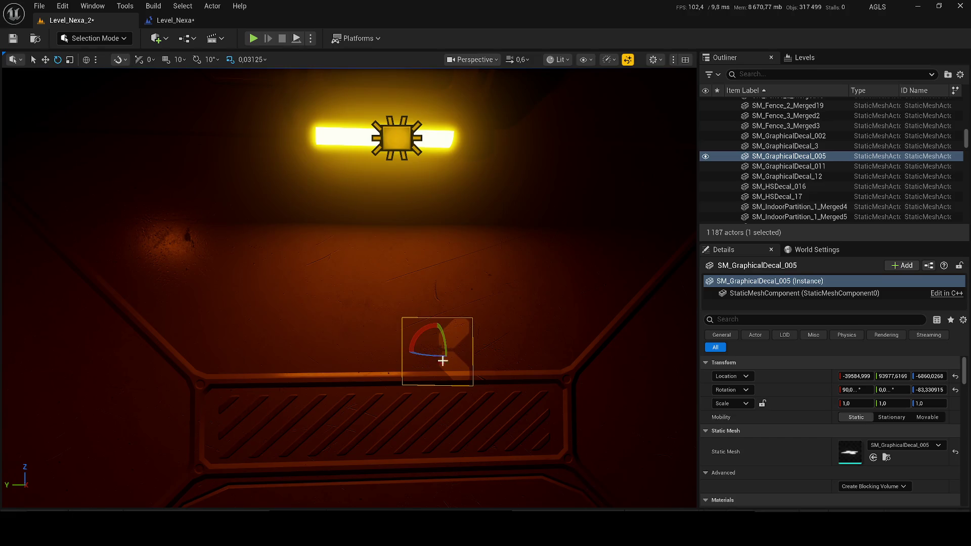
pyautogui.moveTo(434, 348)
pyautogui.mouseDown()
pyautogui.moveTo(434, 324)
pyautogui.moveTo(377, 322)
pyautogui.mouseUp()
# Set decal 005's rotation to 90, 0, -80 and save the level.
pyautogui.click(871, 389)
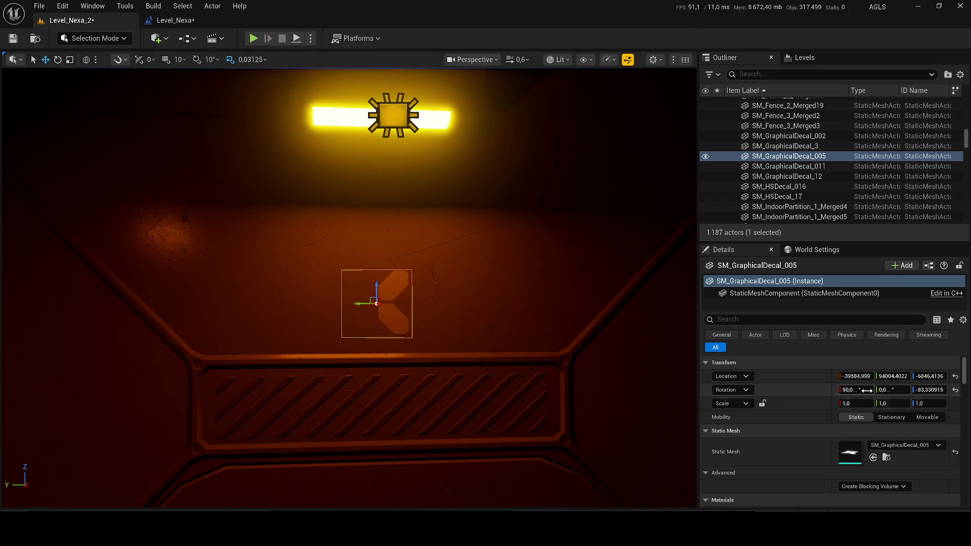
pyautogui.click(896, 390)
pyautogui.click(924, 389)
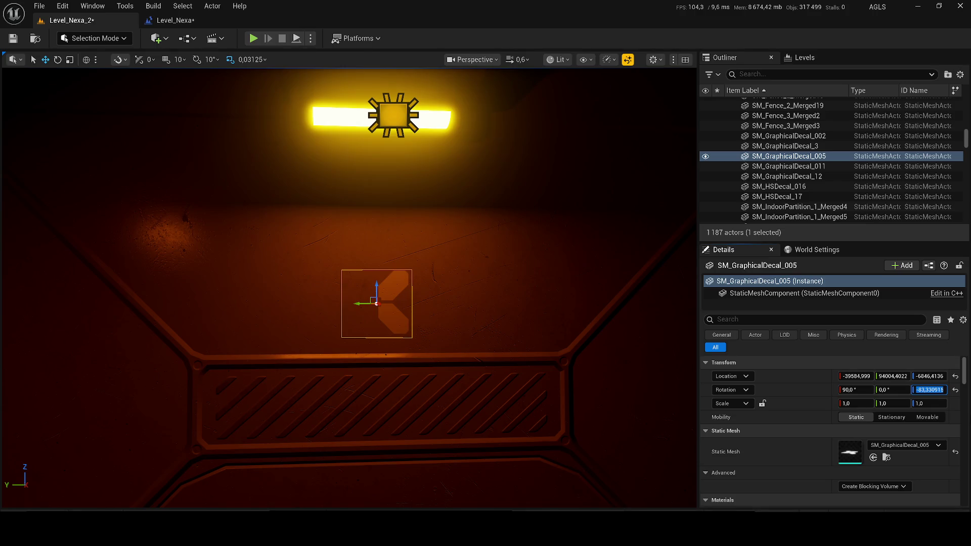
pyautogui.write('-90')
pyautogui.press('Return')
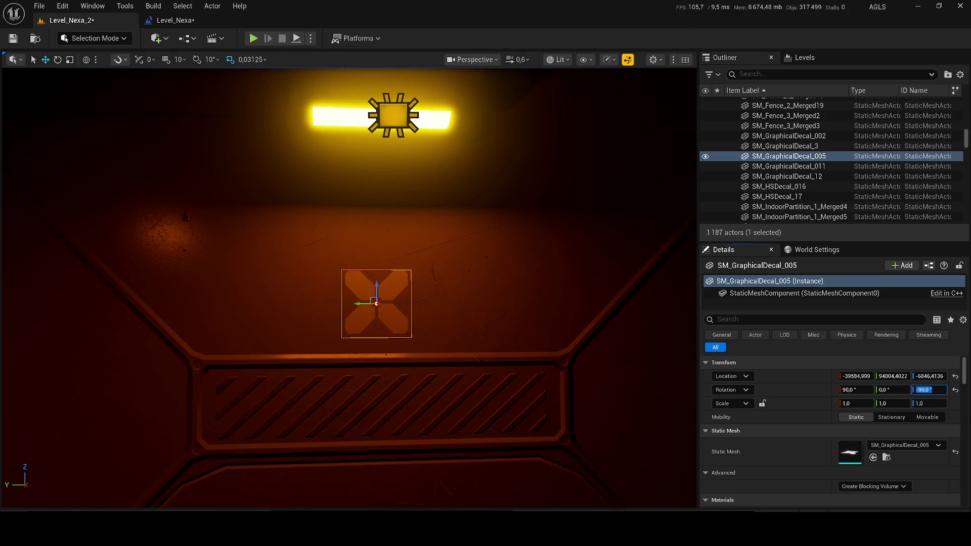
pyautogui.write('5')
pyautogui.press('Return')
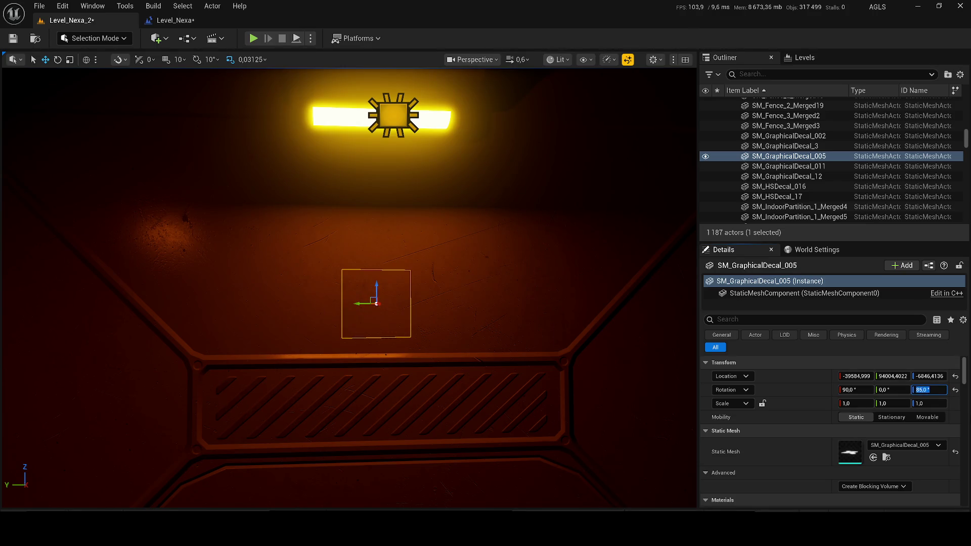
pyautogui.write('-80')
pyautogui.press('Return')
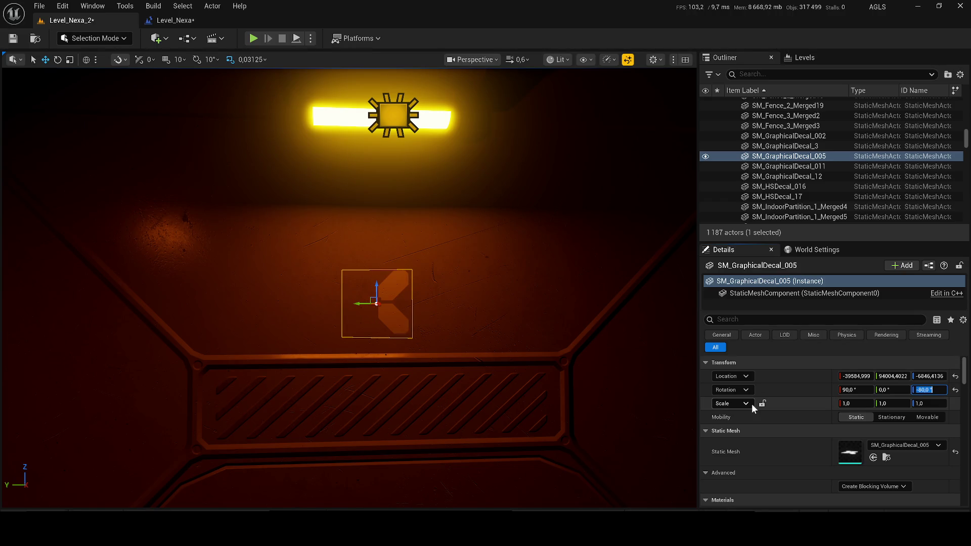
pyautogui.hotkey('ctrl', 's')
pyautogui.hotkey('ctrl', 'space')
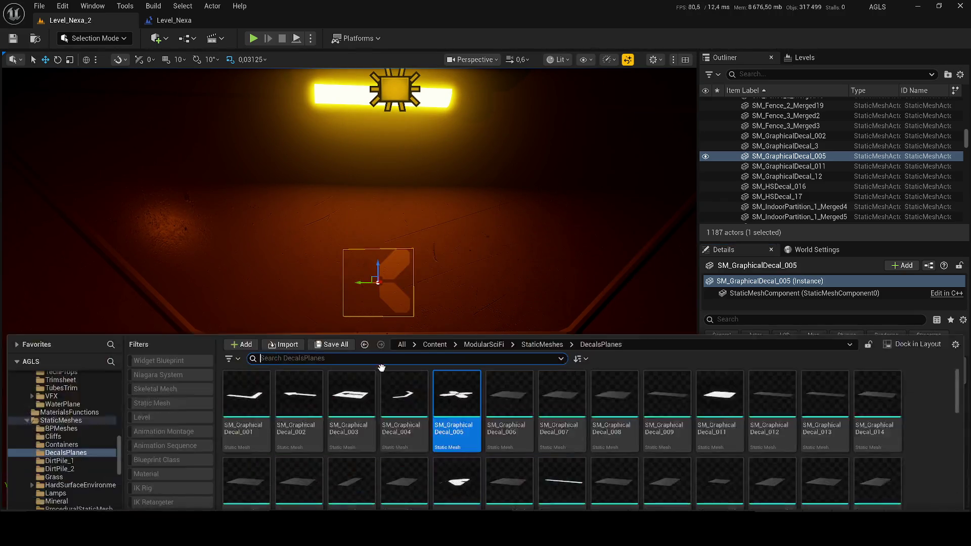
# Try SM_GraphicalDecal_006 on the wall, remove it, and save the level.
pyautogui.moveTo(509, 364); pyautogui.dragTo(438, 281)
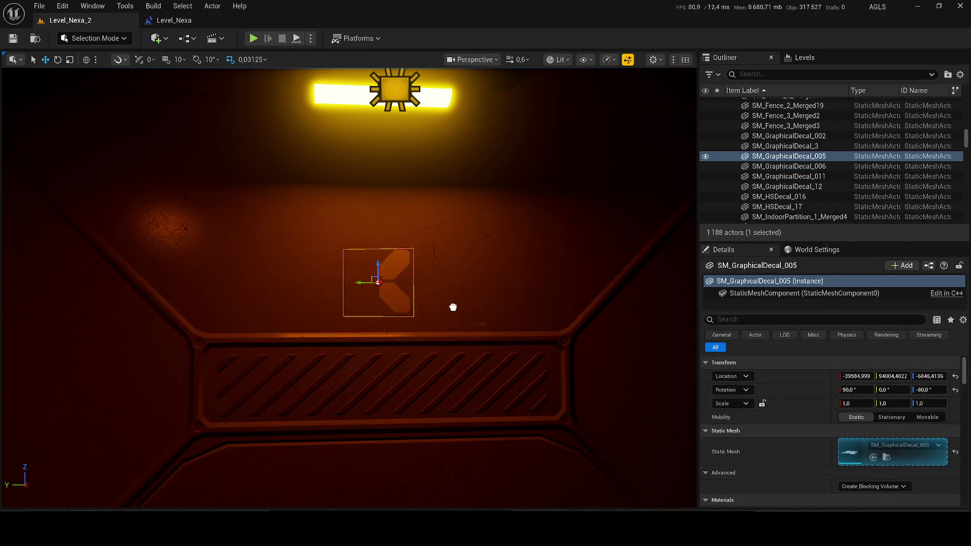
pyautogui.moveTo(460, 322)
pyautogui.mouseDown()
pyautogui.moveTo(466, 333)
pyautogui.moveTo(483, 326)
pyautogui.moveTo(470, 332)
pyautogui.mouseUp()
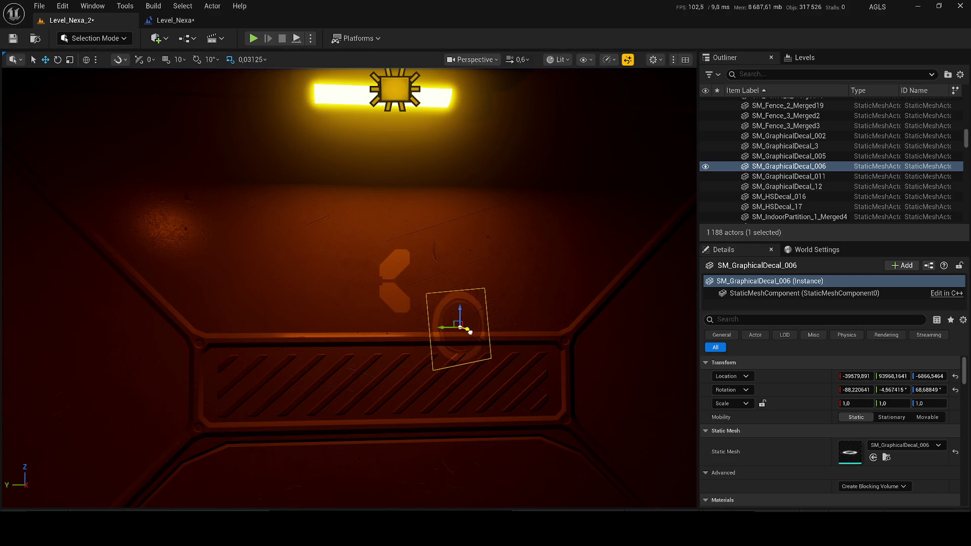
pyautogui.press('Delete')
pyautogui.hotkey('ctrl', 'space')
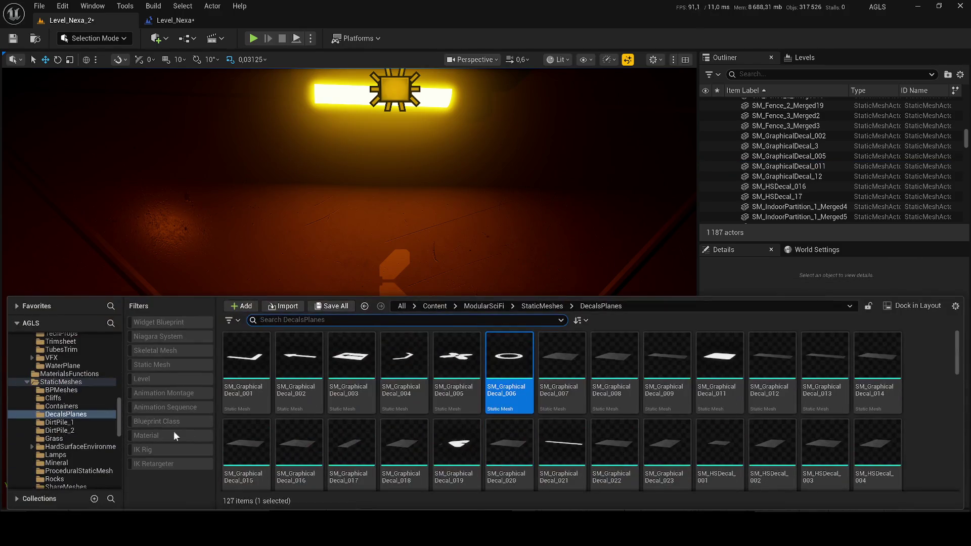
pyautogui.hotkey('ctrl', 's')
# Try SM_GraphicalDecal_007 on the lower wall tilted about 17 degrees, then delete it.
pyautogui.hotkey('ctrl', 'space')
pyautogui.moveTo(509, 342); pyautogui.dragTo(515, 268)
pyautogui.moveTo(435, 320); pyautogui.dragTo(436, 347)
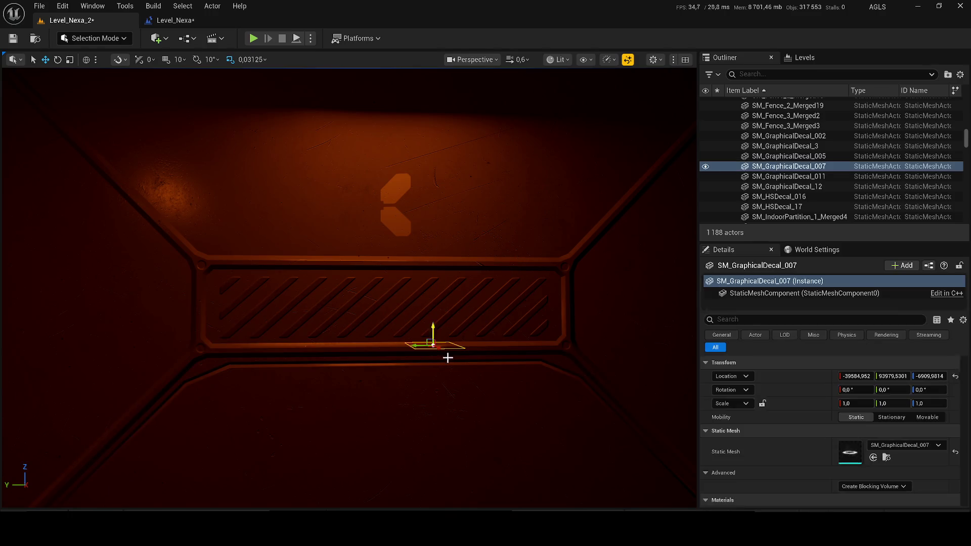
pyautogui.moveTo(420, 315); pyautogui.dragTo(431, 315)
pyautogui.scroll(-8, 435, 319)
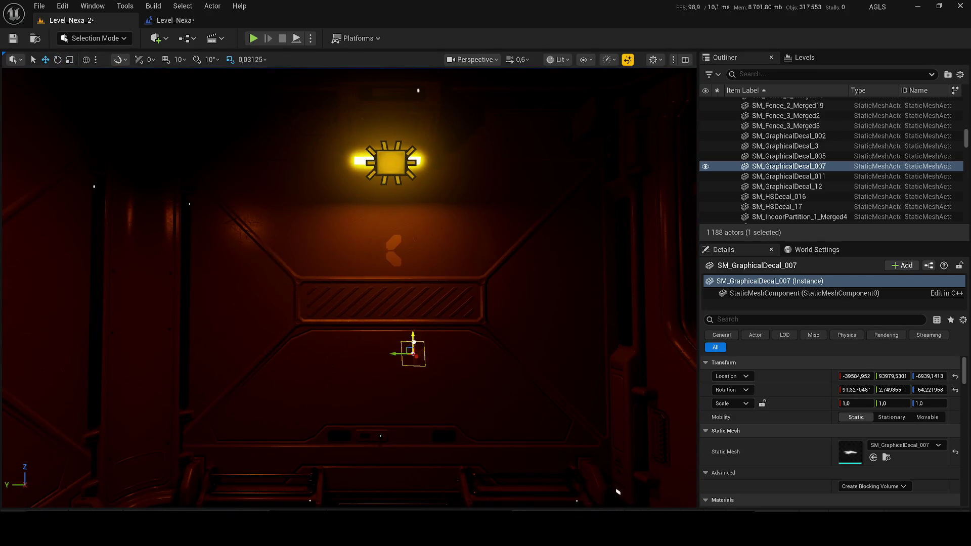
pyautogui.scroll(8, 438, 375)
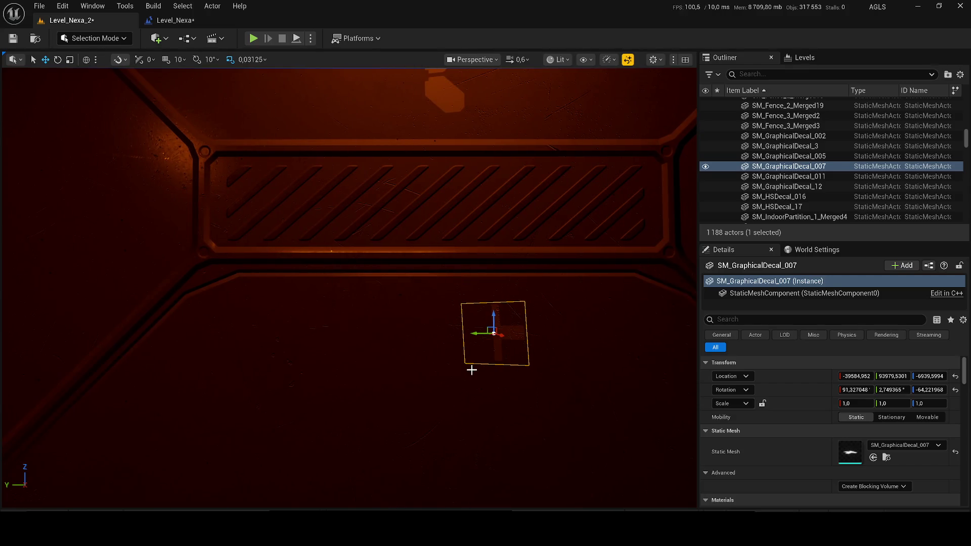
pyautogui.press('Delete')
# Try SM_GraphicalDecal_008 and another decal on the lower wall, deleting each.
pyautogui.hotkey('ctrl', 'space')
pyautogui.click(617, 371)
pyautogui.moveTo(617, 371); pyautogui.dragTo(419, 290)
pyautogui.moveTo(409, 348); pyautogui.dragTo(402, 336)
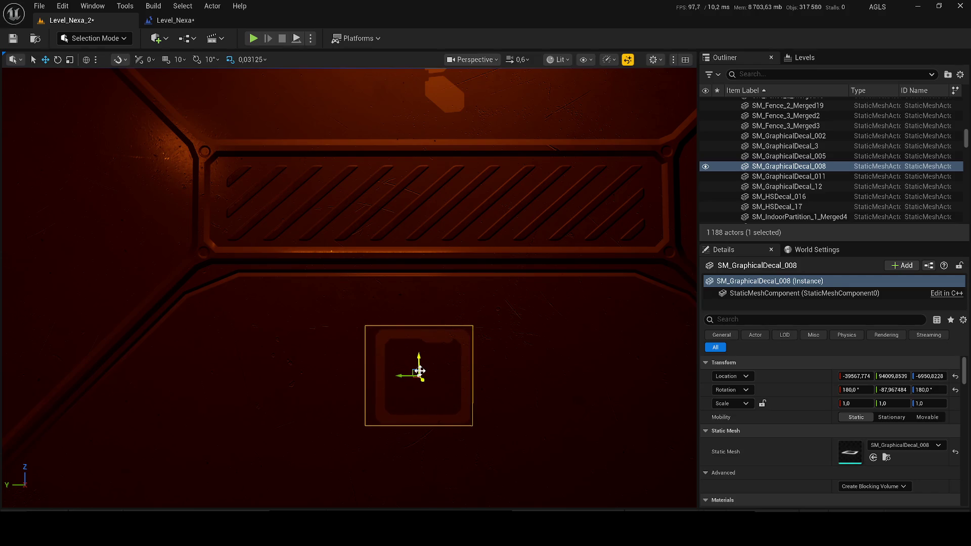
pyautogui.press('Delete')
pyautogui.click(48, 504)
pyautogui.moveTo(615, 359)
pyautogui.mouseDown()
pyautogui.moveTo(435, 349)
pyautogui.moveTo(395, 324)
pyautogui.moveTo(398, 316)
pyautogui.moveTo(403, 372)
pyautogui.mouseUp()
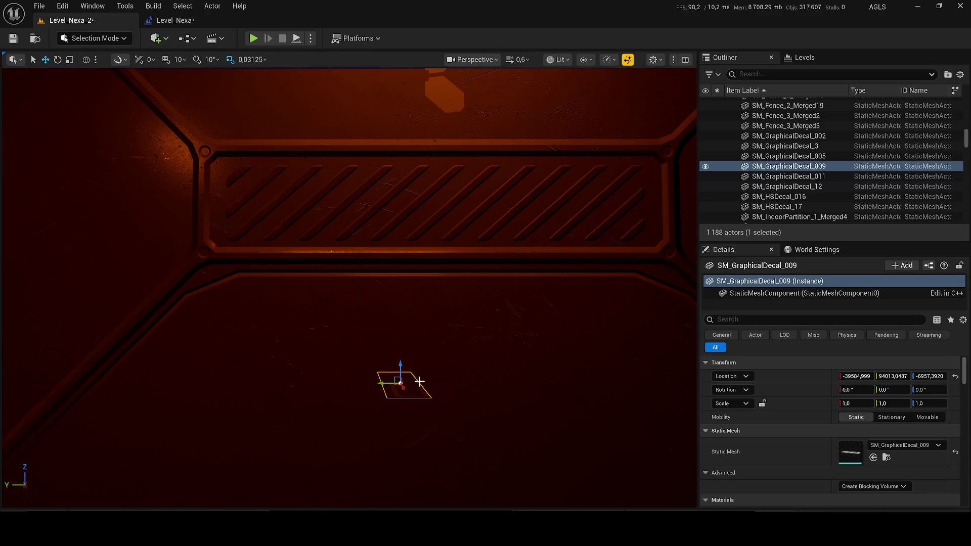
pyautogui.press('Delete')
# Try SM_GraphicalDecal_012 on the lower wall nearer the camera, then delete it.
pyautogui.scroll(3, 395, 385)
pyautogui.hotkey('ctrl', 'space')
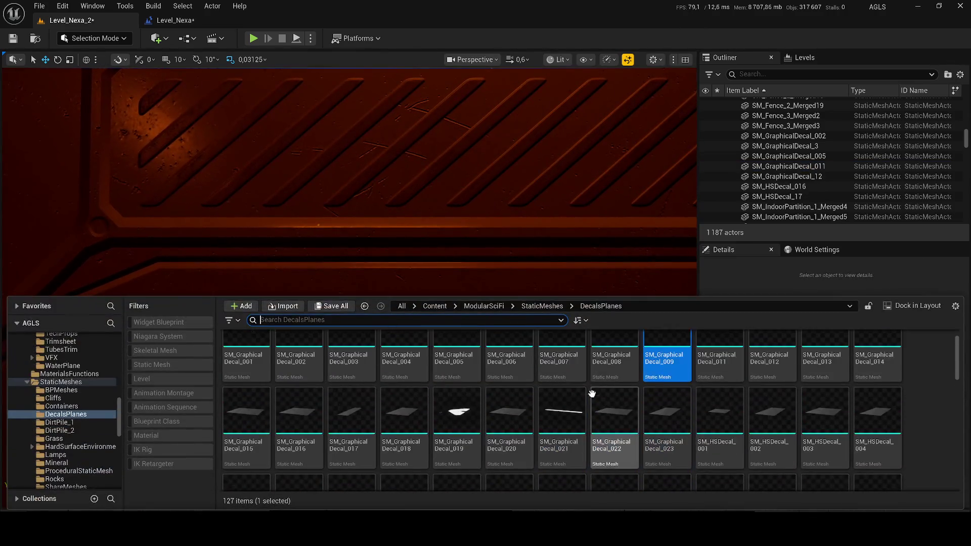
pyautogui.moveTo(762, 370)
pyautogui.mouseDown()
pyautogui.moveTo(426, 275)
pyautogui.moveTo(379, 382)
pyautogui.moveTo(387, 388)
pyautogui.mouseUp()
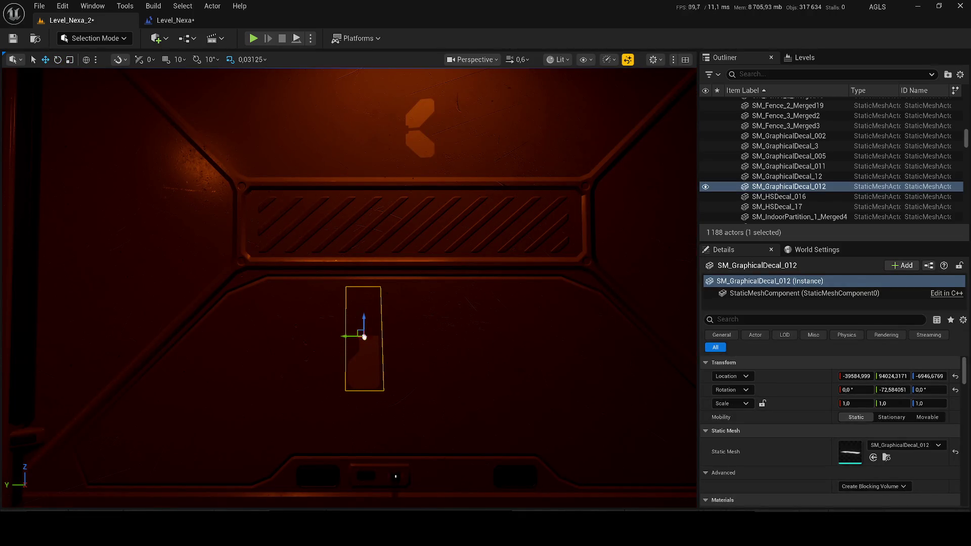
pyautogui.moveTo(364, 337); pyautogui.dragTo(374, 365)
pyautogui.press('Delete')
# Try SM_GraphicalDecal_013 in the scene with the rotate tool, then delete it.
pyautogui.hotkey('ctrl', 'space')
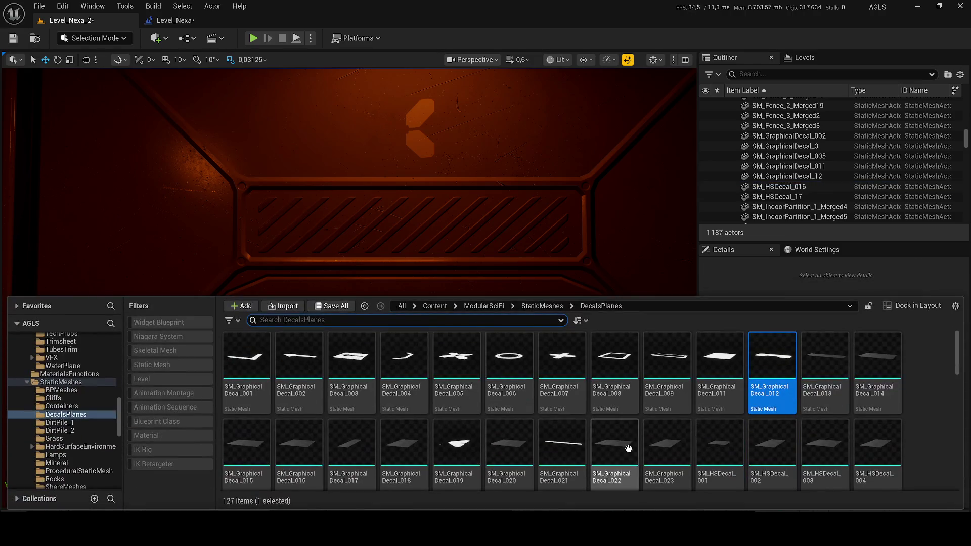
pyautogui.moveTo(824, 365)
pyautogui.mouseDown()
pyautogui.moveTo(427, 295)
pyautogui.moveTo(408, 376)
pyautogui.mouseUp()
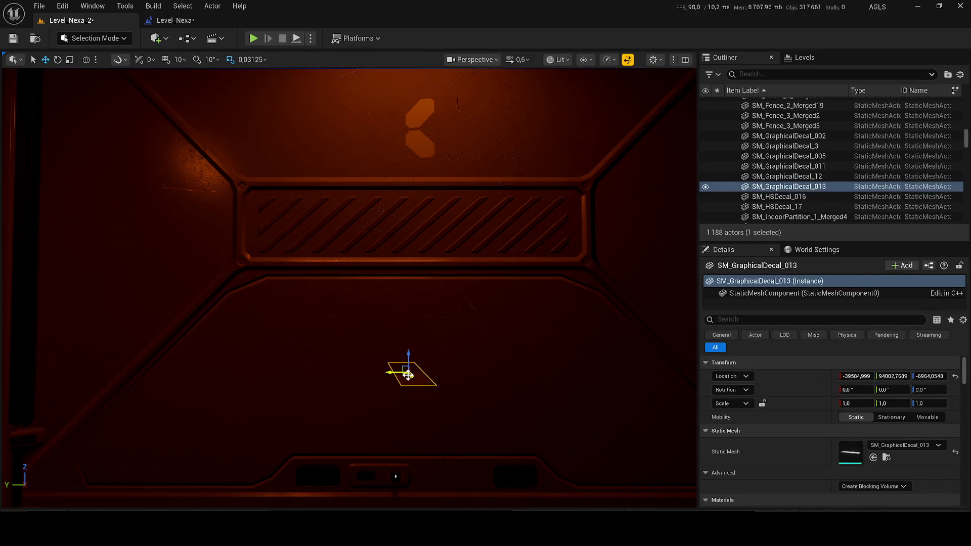
pyautogui.press('e')
pyautogui.scroll(-5, 383, 361)
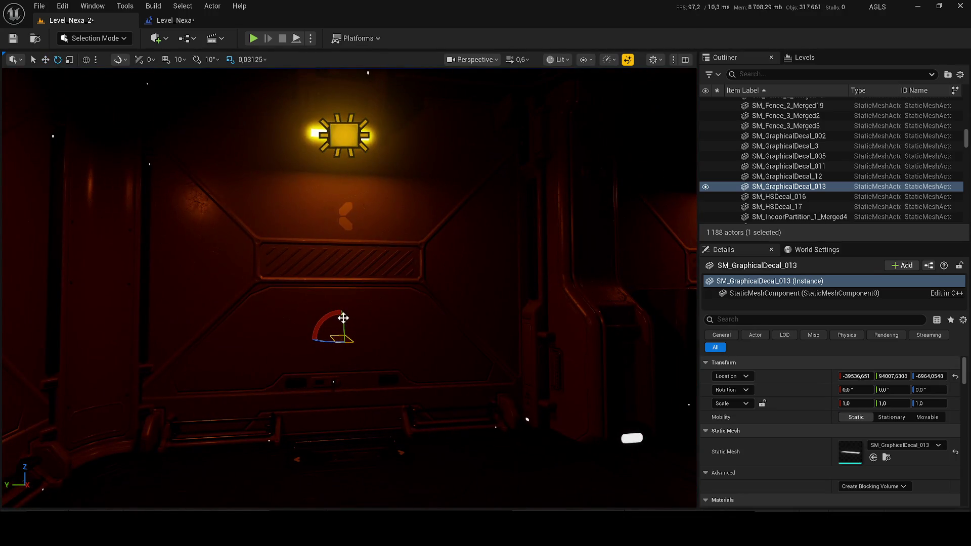
pyautogui.scroll(5, 342, 319)
pyautogui.scroll(-4, 349, 319)
pyautogui.press('Delete')
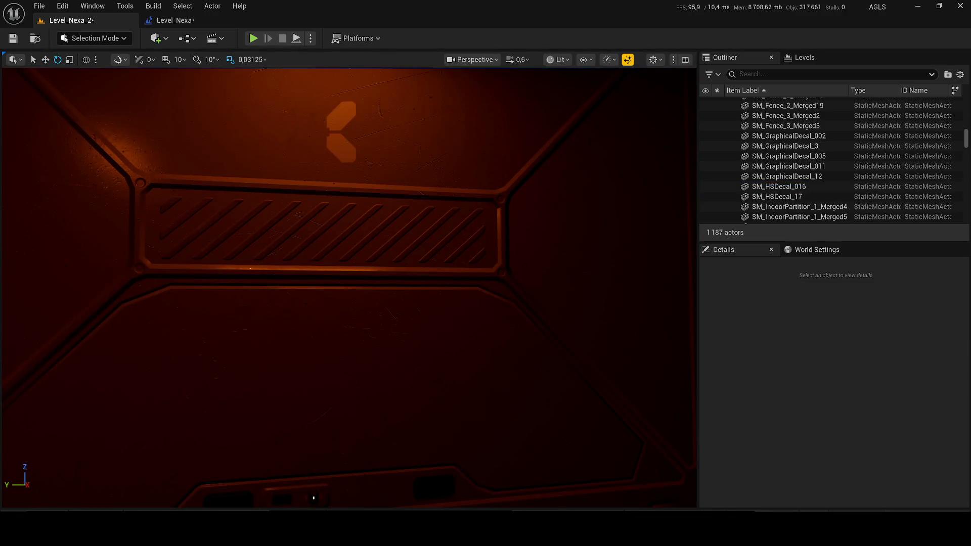
# Try SM_GraphicalDecal_014 in the scene with the scale tool, then delete it.
pyautogui.hotkey('ctrl', 'space')
pyautogui.moveTo(874, 369)
pyautogui.mouseDown()
pyautogui.moveTo(347, 271)
pyautogui.moveTo(375, 339)
pyautogui.moveTo(358, 334)
pyautogui.moveTo(362, 347)
pyautogui.moveTo(377, 357)
pyautogui.mouseUp()
pyautogui.press('r')
pyautogui.press('Delete')
# Place and delete SM_GraphicalDecal_015, save Level_Nexa_2, and start a play test.
pyautogui.hotkey('ctrl', 'space')
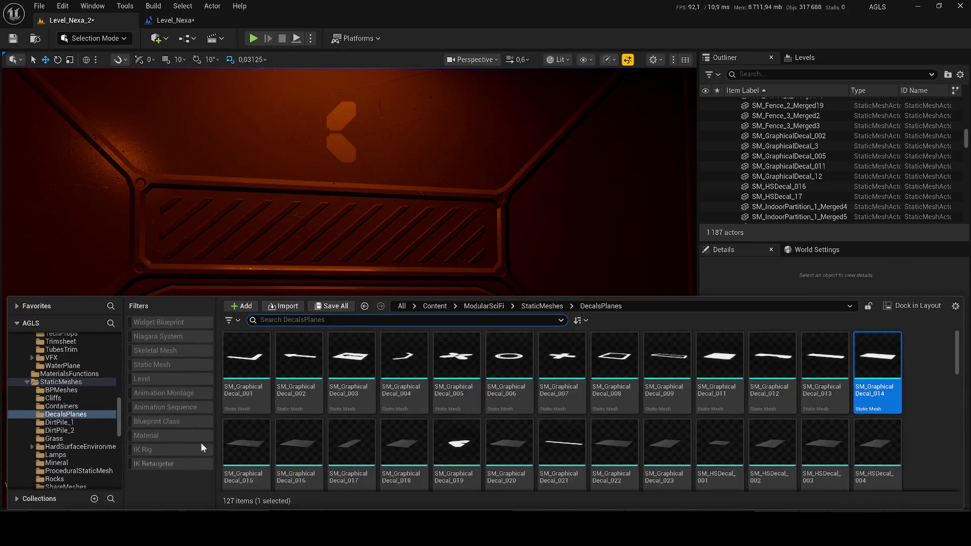
pyautogui.moveTo(245, 444)
pyautogui.mouseDown()
pyautogui.moveTo(342, 223)
pyautogui.moveTo(344, 412)
pyautogui.mouseUp()
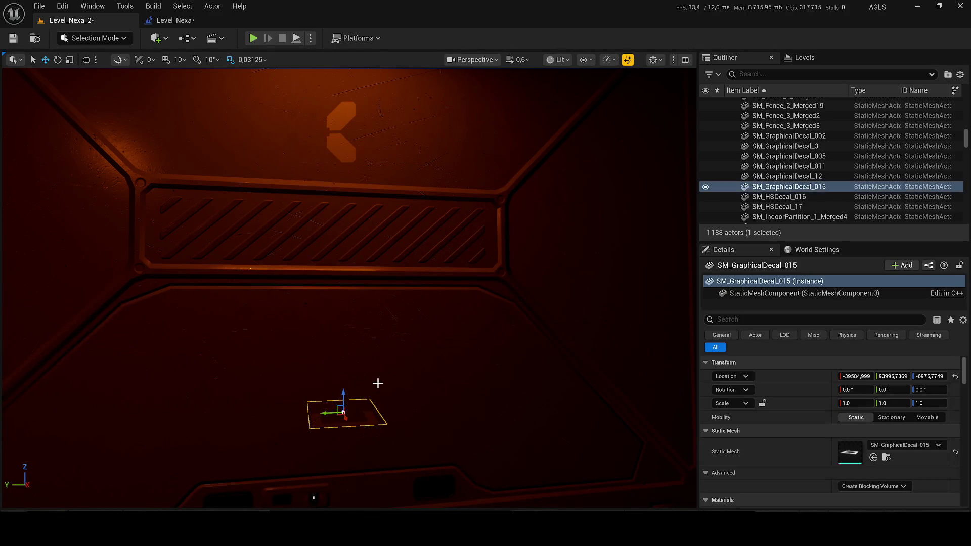
pyautogui.press('Delete')
pyautogui.hotkey('ctrl', 's')
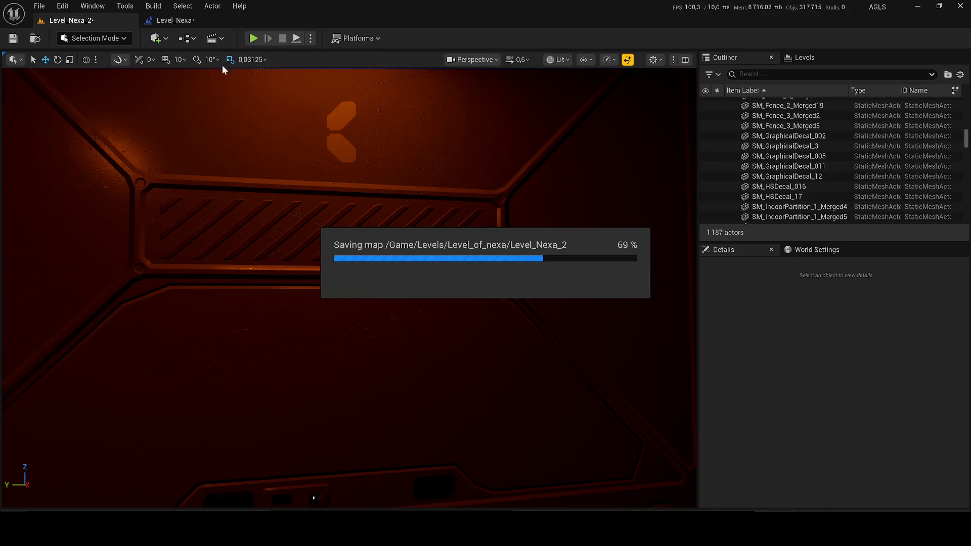
pyautogui.hotkey('alt', 'p')
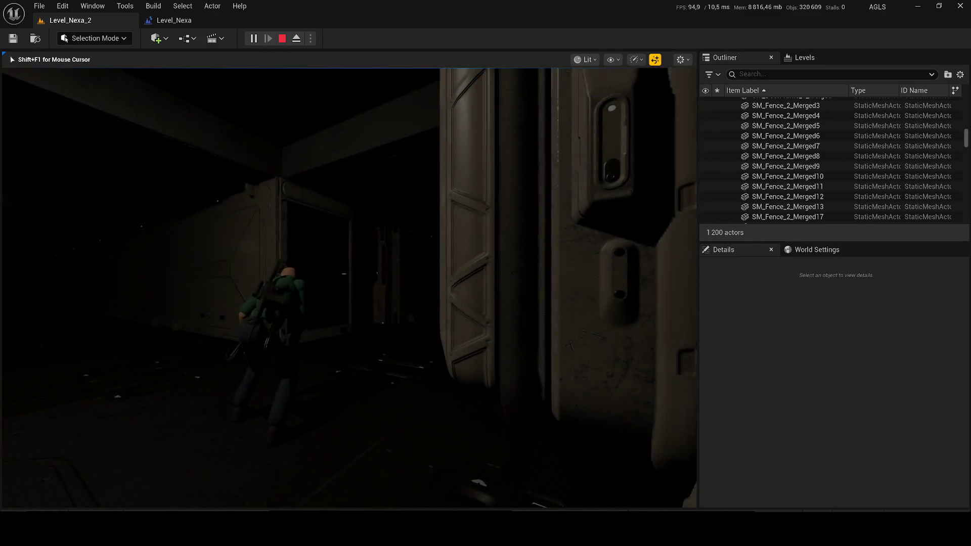
pyautogui.press('w')
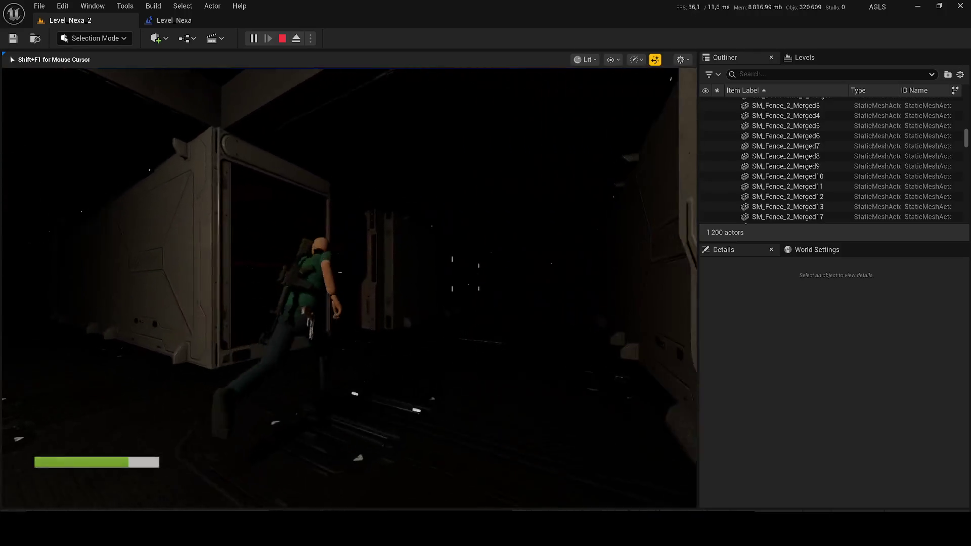
pyautogui.press('w')
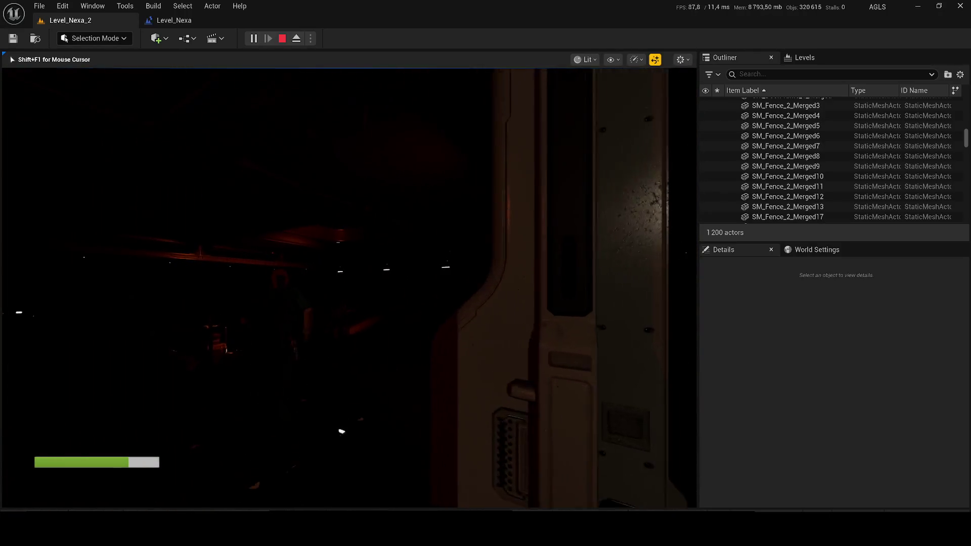
pyautogui.press('w')
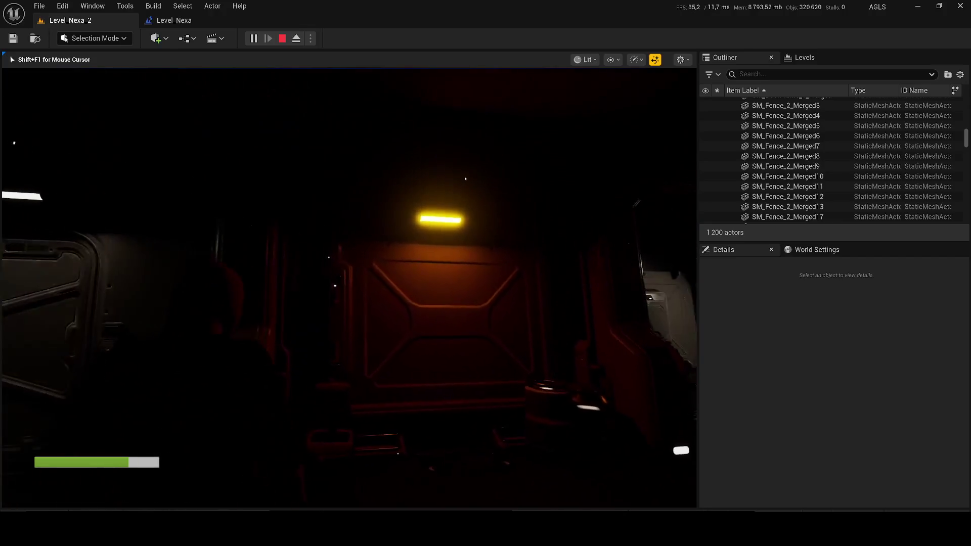
pyautogui.press('w')
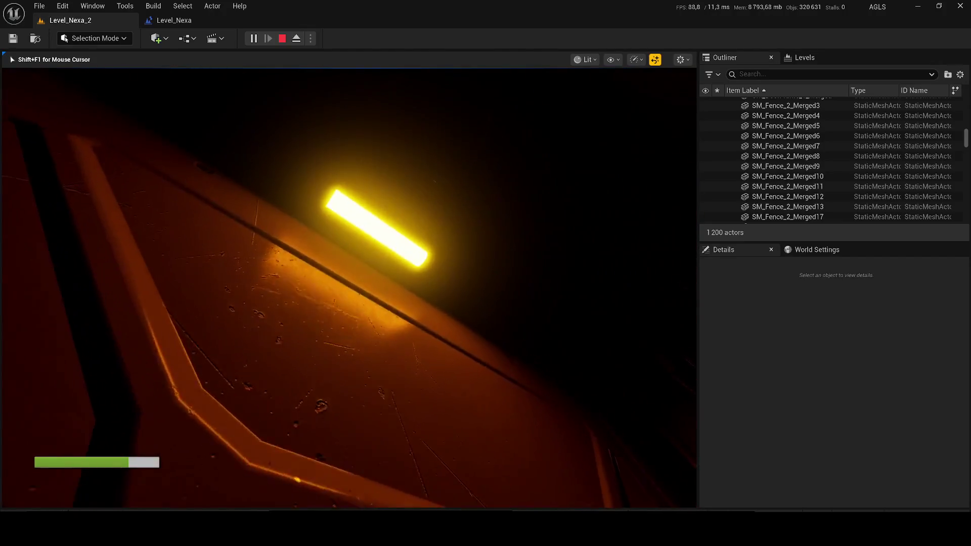
pyautogui.press('w')
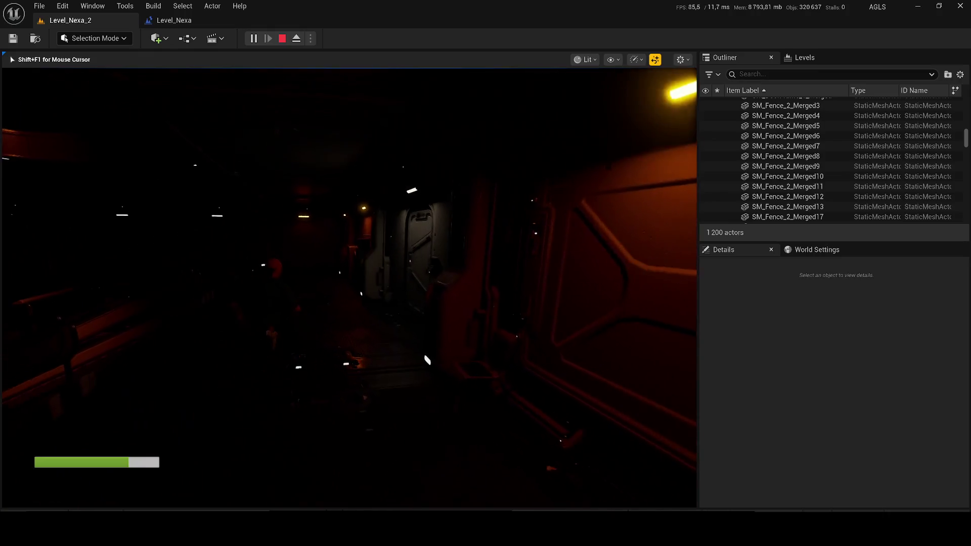
pyautogui.press('w')
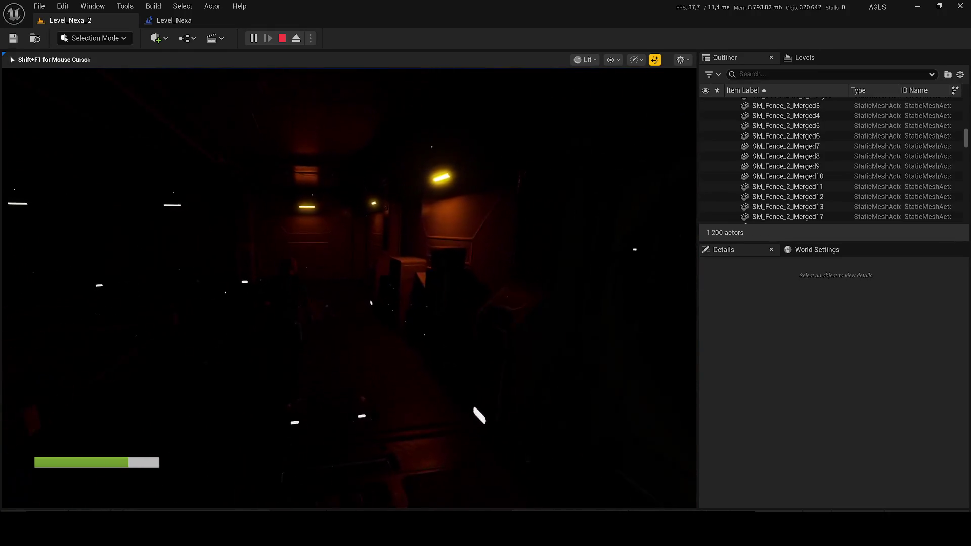
pyautogui.press('w')
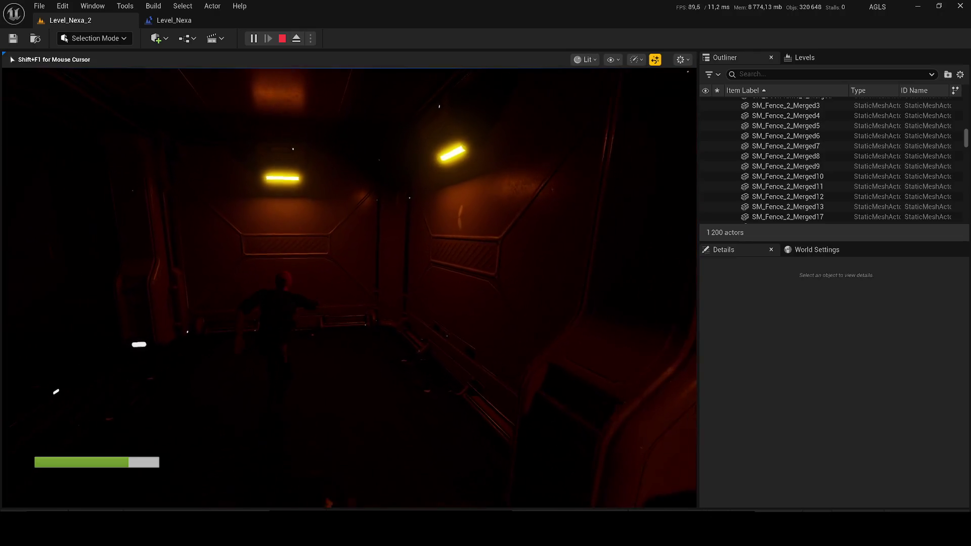
pyautogui.press('Escape')
pyautogui.click(266, 158)
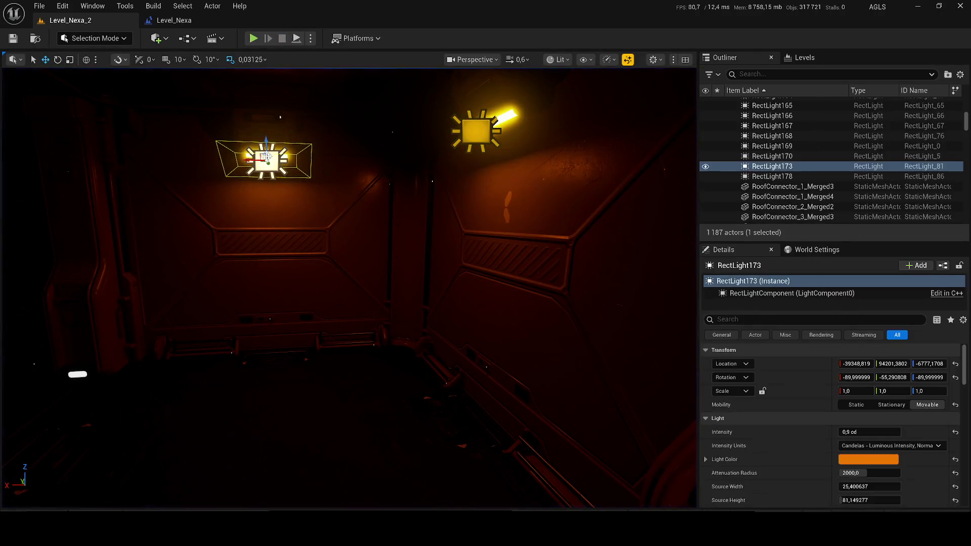
# Open the lamp's MI_Emission_Common_Orange material, lower its Intensity, and save.
pyautogui.click(481, 144)
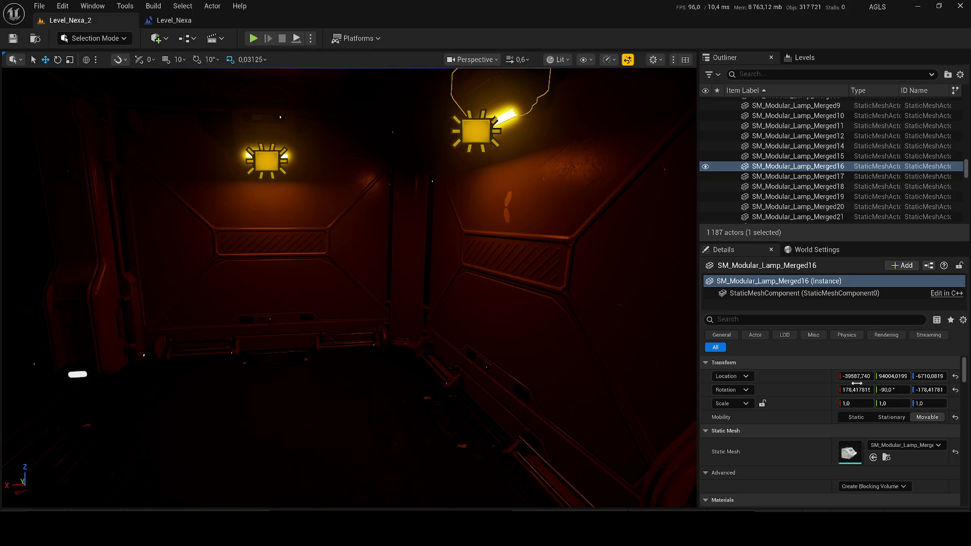
pyautogui.scroll(-10, 869, 459)
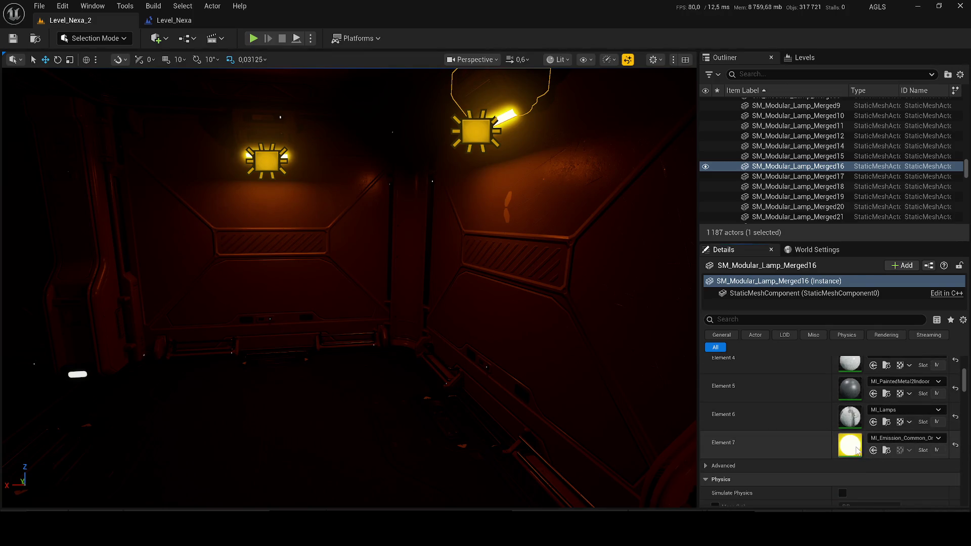
pyautogui.doubleClick(841, 449)
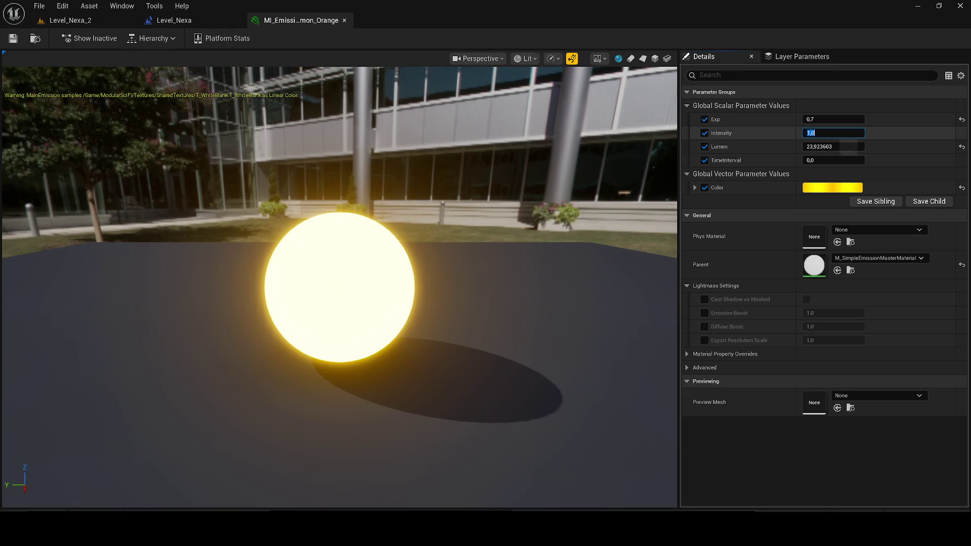
pyautogui.write('2')
pyautogui.press('Return')
pyautogui.click(13, 38)
# Raise the material's Lumen, set Intensity to 0,1, adjust Exp, and save.
pyautogui.click(96, 20)
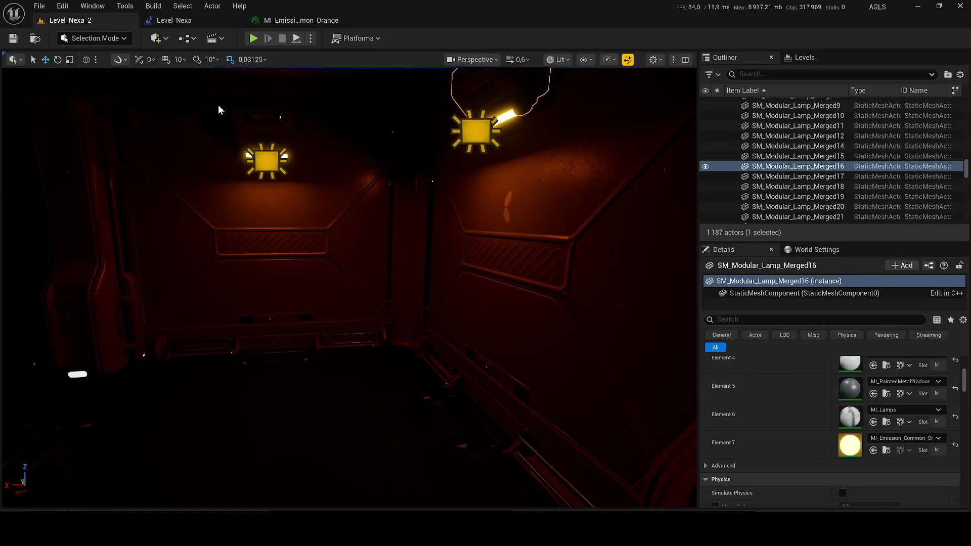
pyautogui.click(283, 20)
pyautogui.moveTo(833, 146); pyautogui.dragTo(900, 147)
pyautogui.click(833, 133)
pyautogui.moveTo(833, 133); pyautogui.dragTo(860, 133)
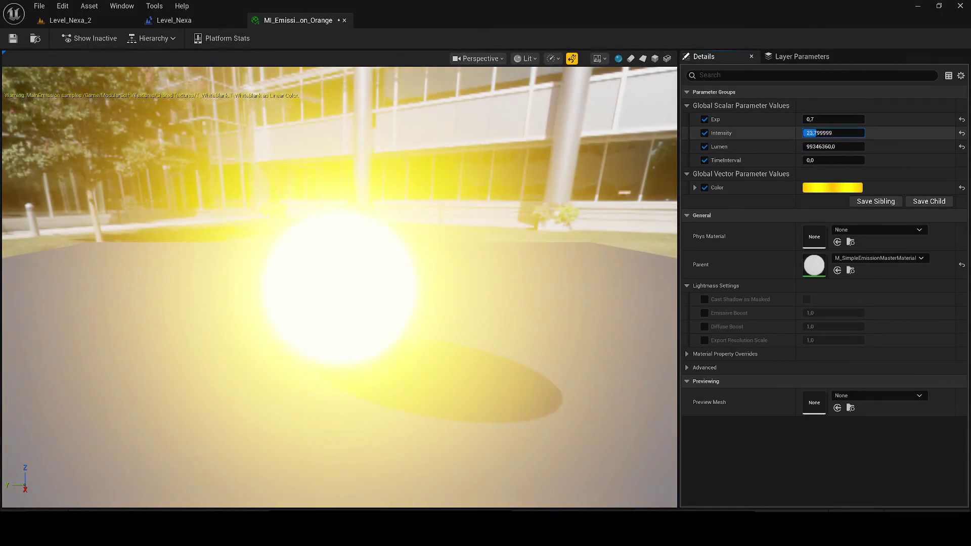
pyautogui.write('0,1')
pyautogui.press('Return')
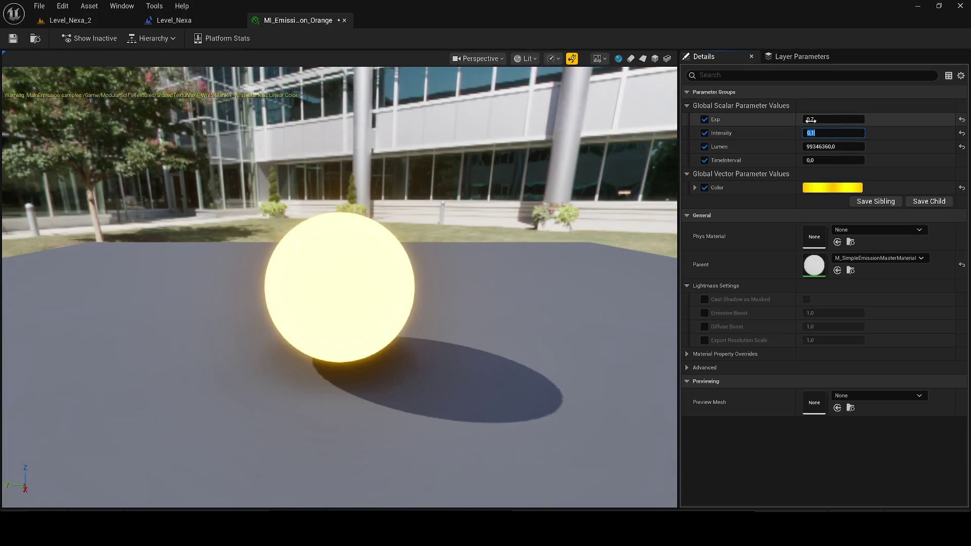
pyautogui.moveTo(833, 120); pyautogui.dragTo(803, 119)
pyautogui.click(13, 38)
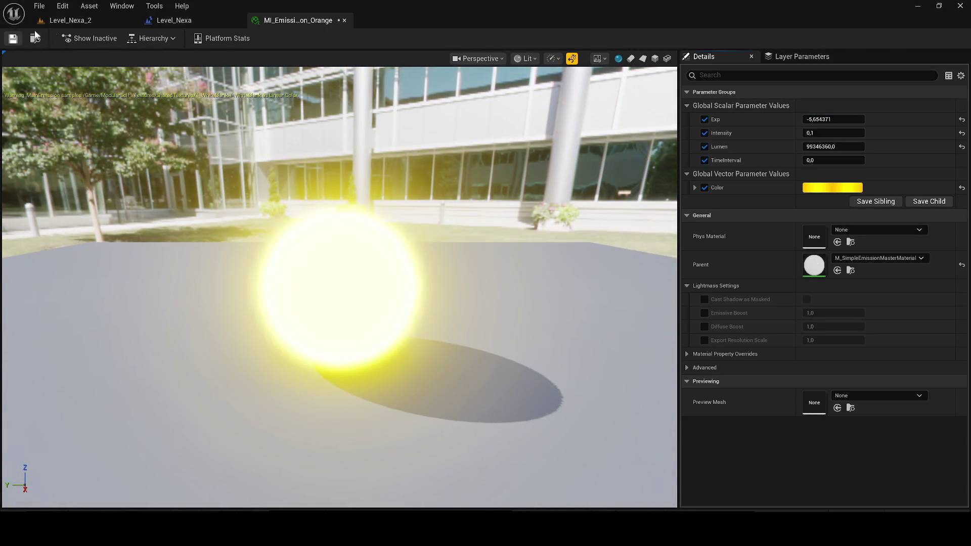
# Check the lamp in the level and set the material's Exp to 1,0.
pyautogui.click(93, 23)
pyautogui.moveTo(450, 174); pyautogui.dragTo(464, 156)
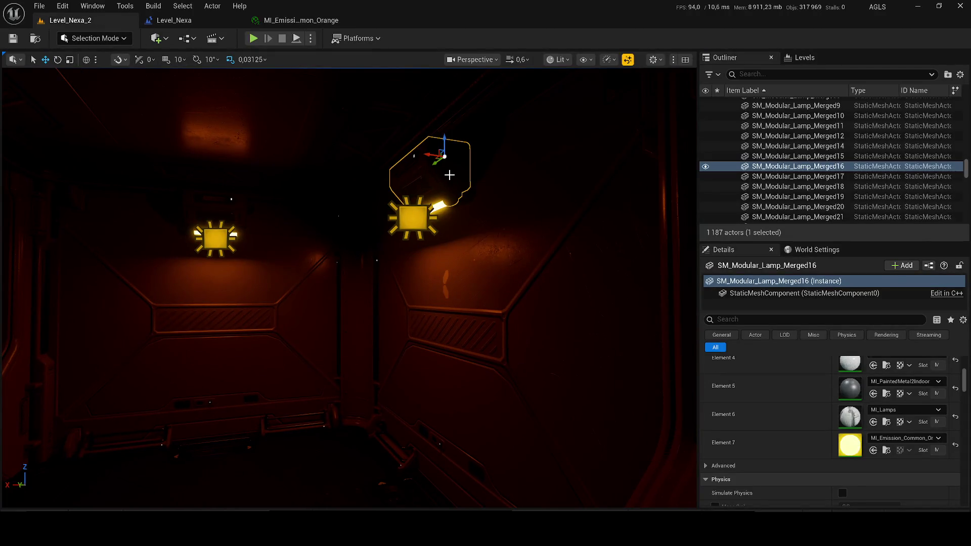
pyautogui.click(288, 21)
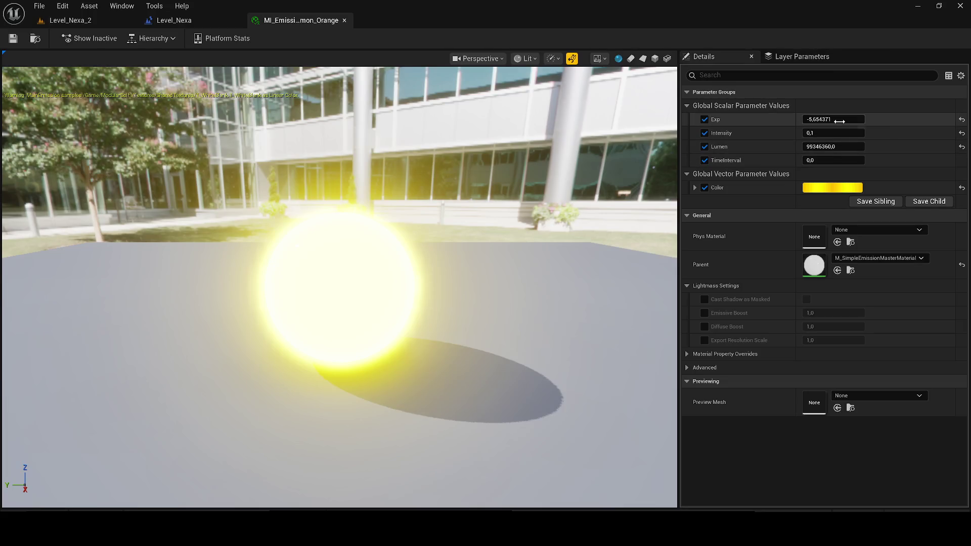
pyautogui.write('1')
pyautogui.press('Return')
# Test raising and lowering TimeInterval to pulse the glow, viewing the lamp-lit corridor.
pyautogui.moveTo(829, 159); pyautogui.dragTo(847, 159)
pyautogui.click(56, 23)
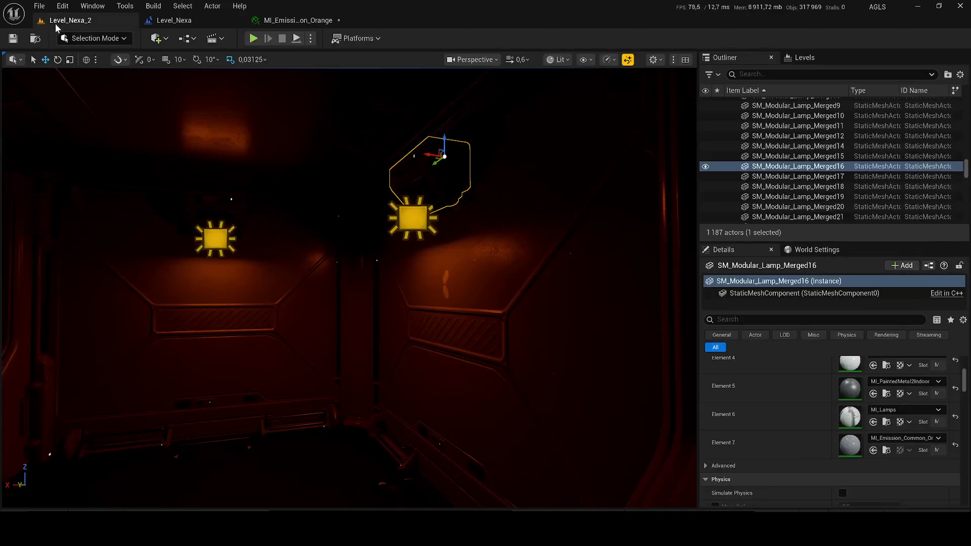
pyautogui.scroll(6, 420, 178)
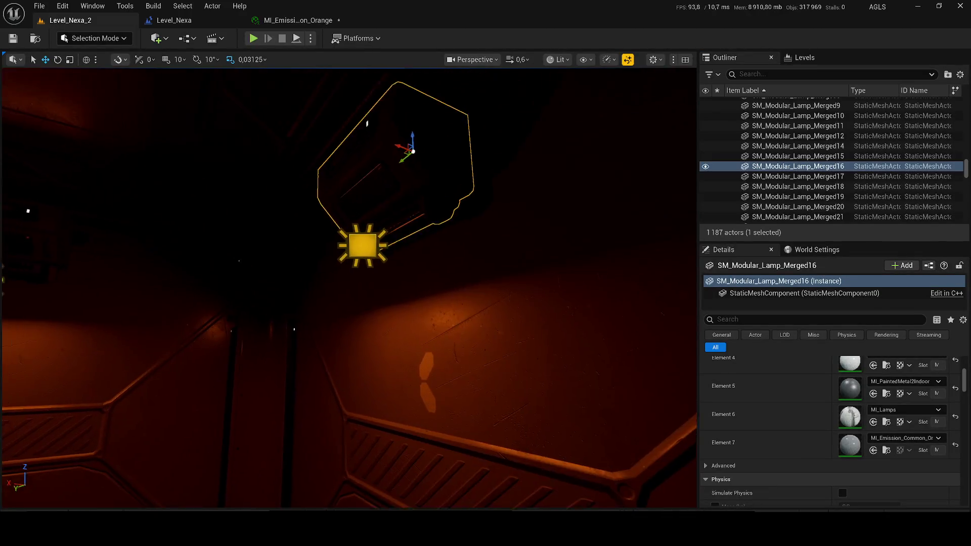
pyautogui.click(314, 22)
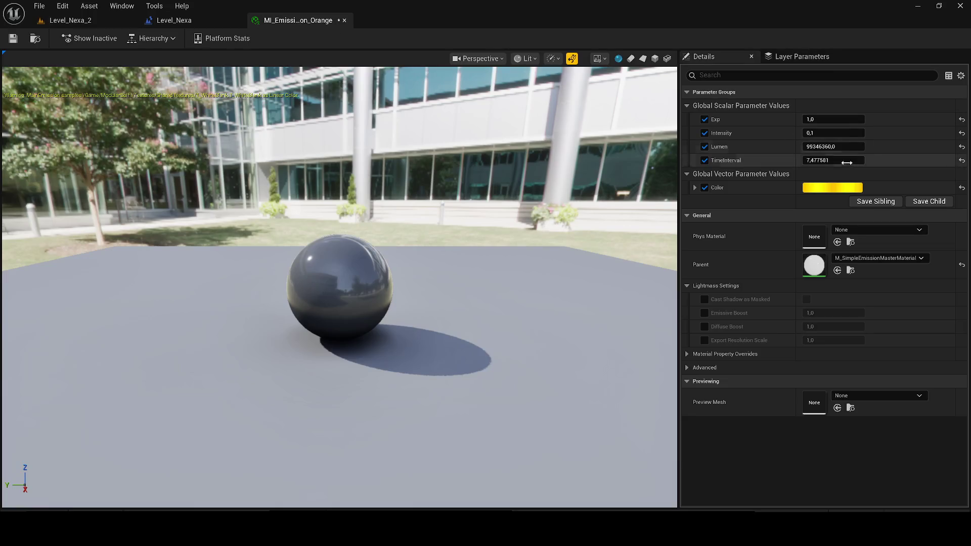
pyautogui.moveTo(834, 160); pyautogui.dragTo(819, 160)
pyautogui.press('Return')
pyautogui.click(70, 21)
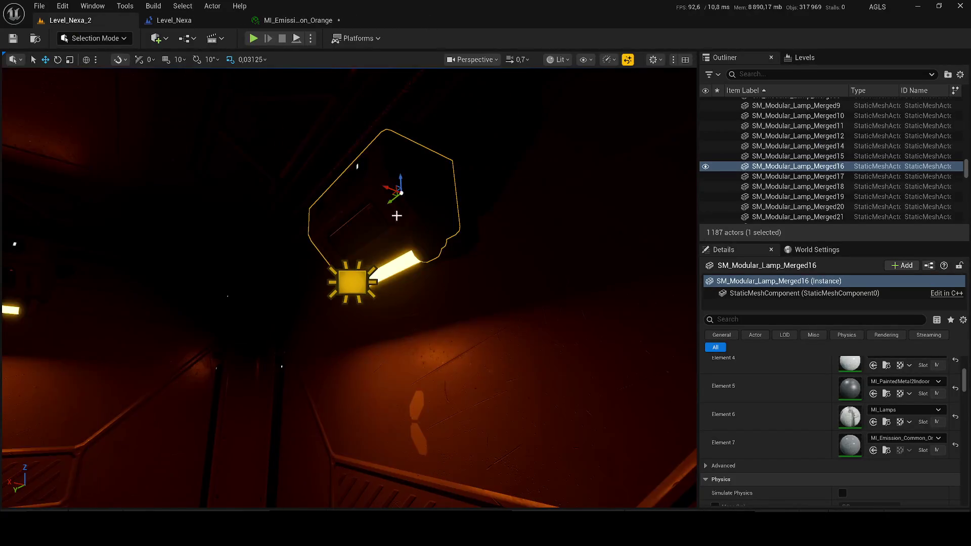
pyautogui.moveTo(330, 230); pyautogui.dragTo(284, 243)
pyautogui.moveTo(351, 183)
pyautogui.mouseDown()
pyautogui.moveTo(338, 217)
pyautogui.moveTo(384, 213)
pyautogui.moveTo(421, 171)
pyautogui.moveTo(326, 225)
pyautogui.mouseUp()
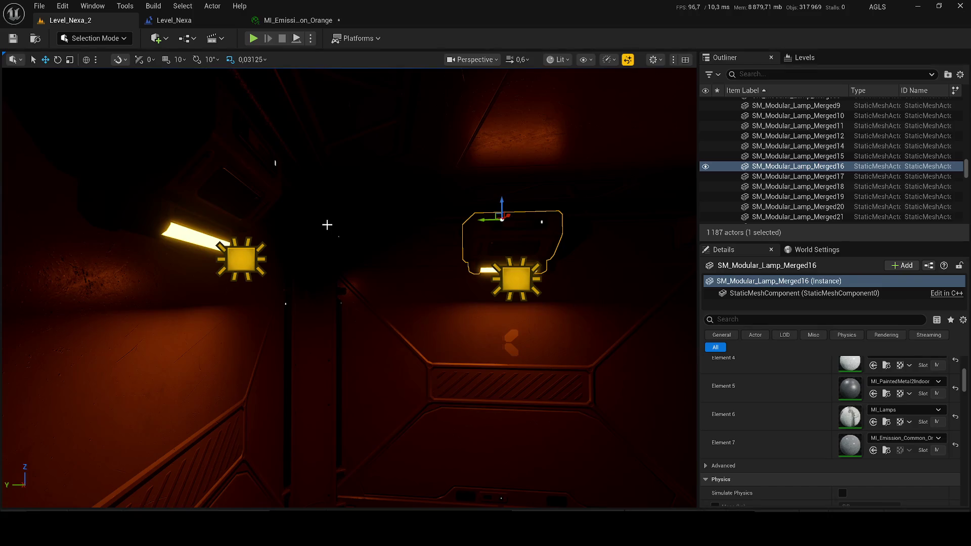
# Reset TimeInterval to 0,0, save the material, and view another corridor.
pyautogui.click(278, 19)
pyautogui.click(820, 159)
pyautogui.write('0')
pyautogui.press('Return')
pyautogui.click(14, 38)
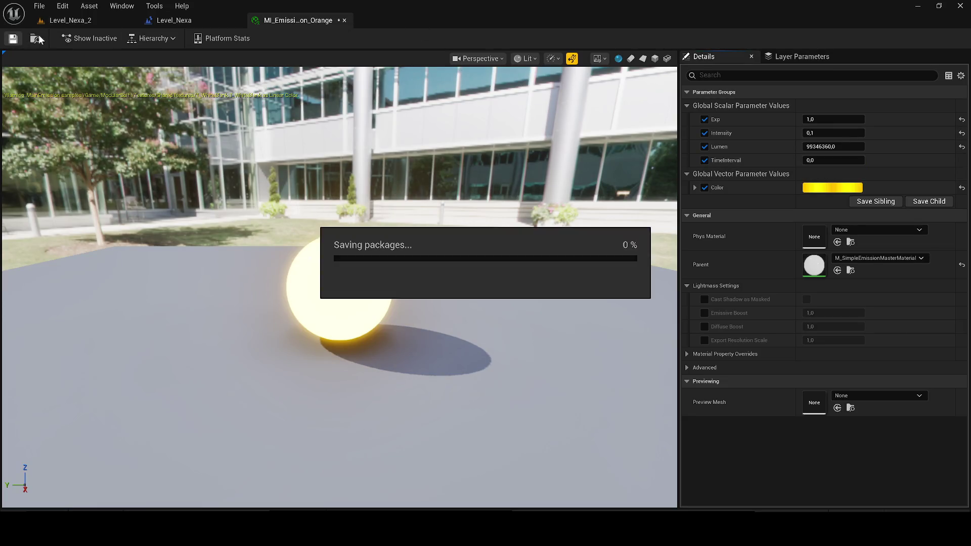
pyautogui.click(75, 22)
pyautogui.moveTo(326, 193)
pyautogui.mouseDown()
pyautogui.moveTo(331, 201)
pyautogui.moveTo(263, 207)
pyautogui.mouseUp()
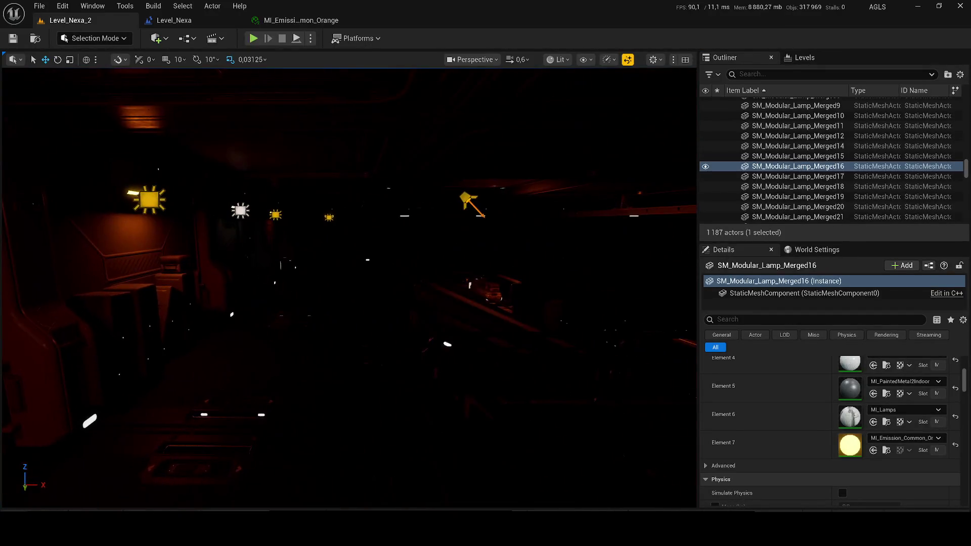
pyautogui.moveTo(352, 204); pyautogui.dragTo(342, 212)
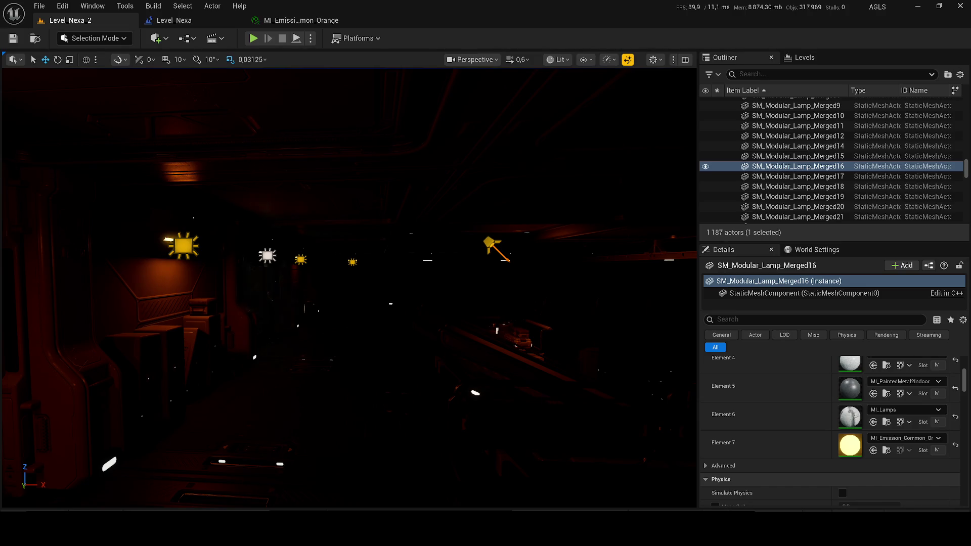
pyautogui.moveTo(371, 259); pyautogui.dragTo(579, 259)
pyautogui.moveTo(494, 240); pyautogui.dragTo(559, 245)
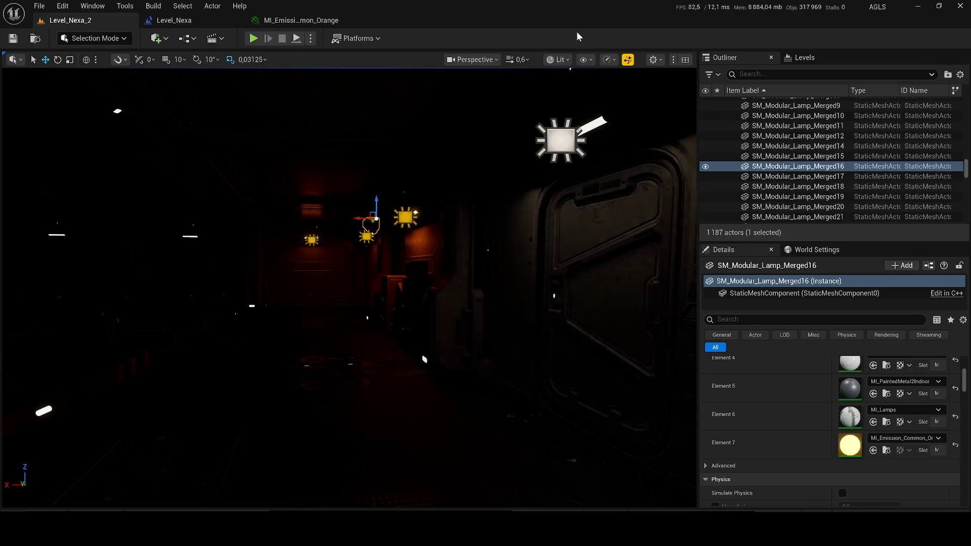
pyautogui.moveTo(347, 173)
pyautogui.mouseDown()
pyautogui.moveTo(318, 157)
pyautogui.moveTo(342, 180)
pyautogui.moveTo(329, 196)
pyautogui.mouseUp()
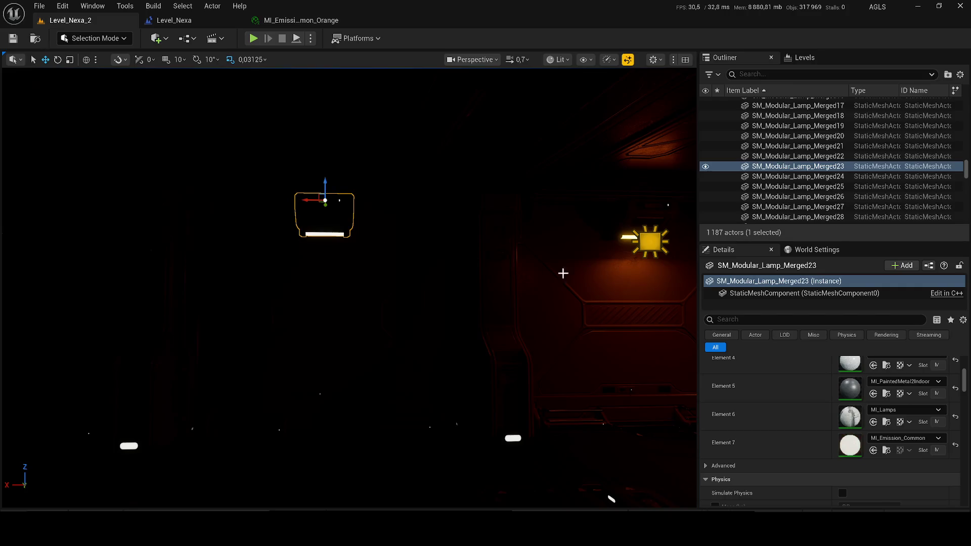
pyautogui.click(652, 247)
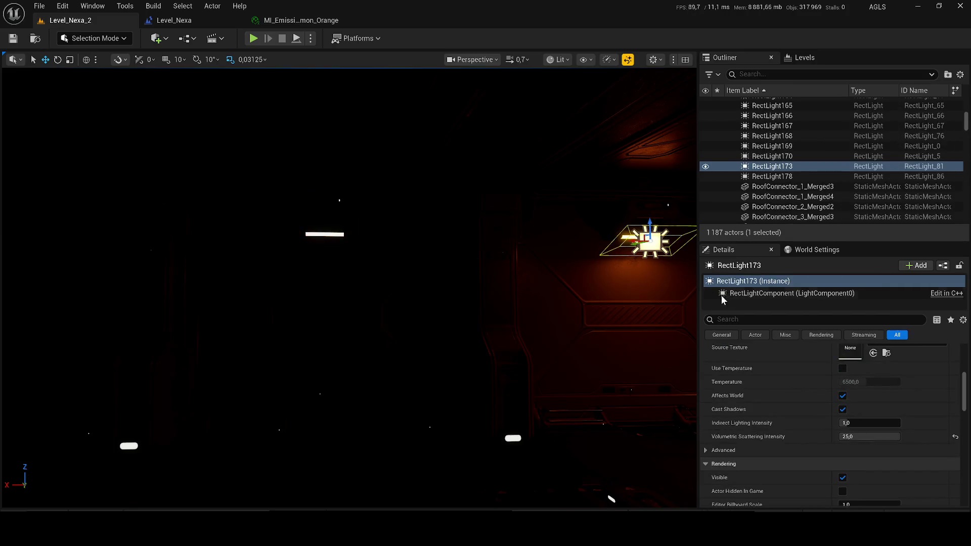
# Assign MI_Emission_Common_Orange to Element 7 of lamp SM_Modular_Lamp_Merged23.
pyautogui.hotkey('ctrl', 'z')
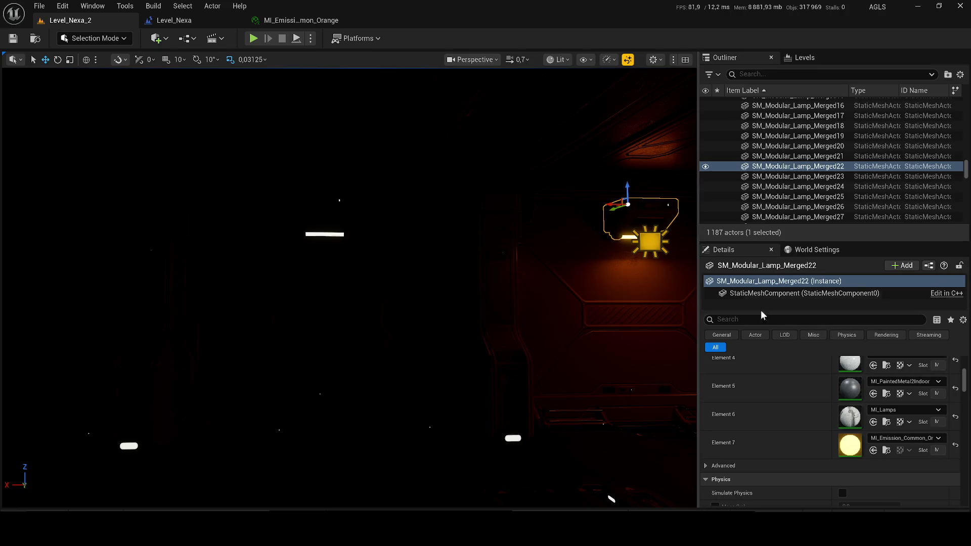
pyautogui.hotkey('ctrl', 'space')
pyautogui.click(357, 216)
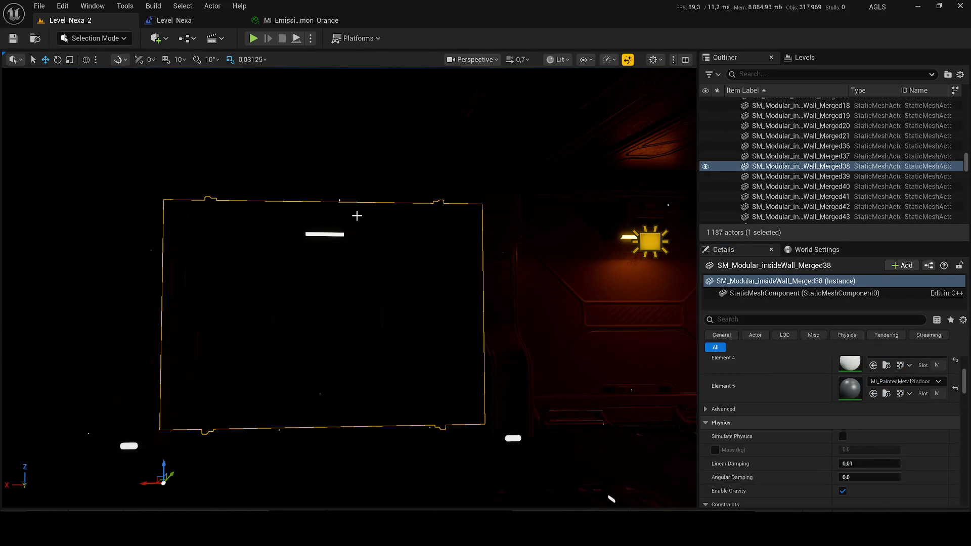
pyautogui.click(333, 213)
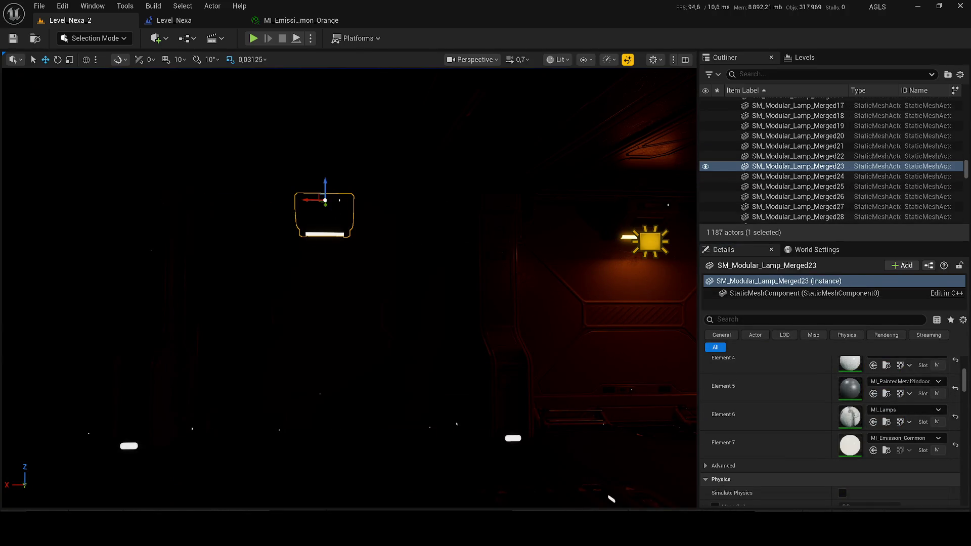
pyautogui.hotkey('ctrl', 'space')
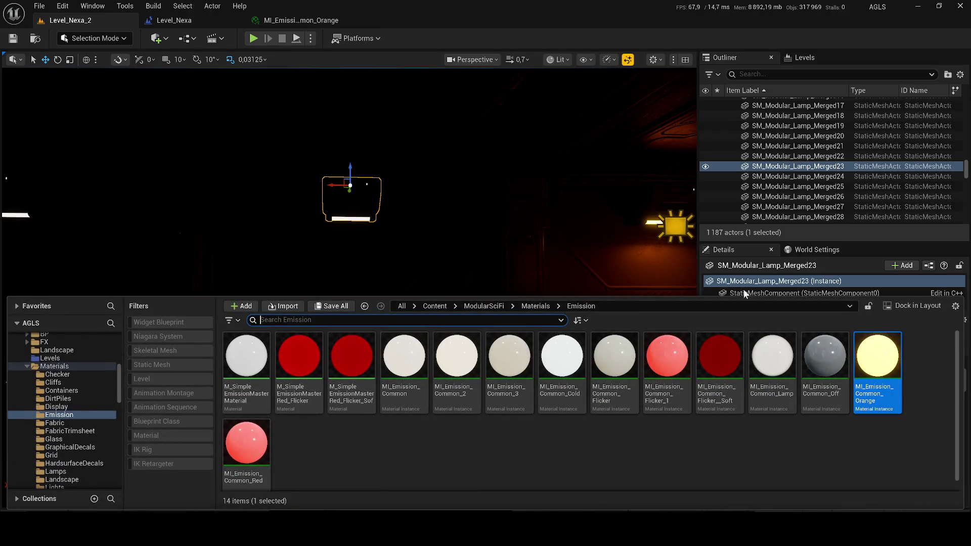
pyautogui.moveTo(697, 300); pyautogui.dragTo(698, 403)
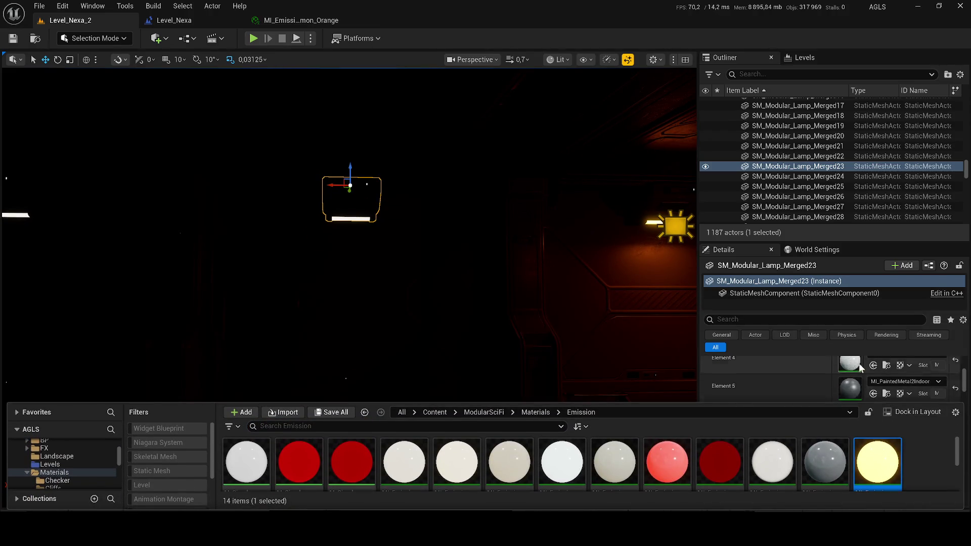
pyautogui.click(873, 386)
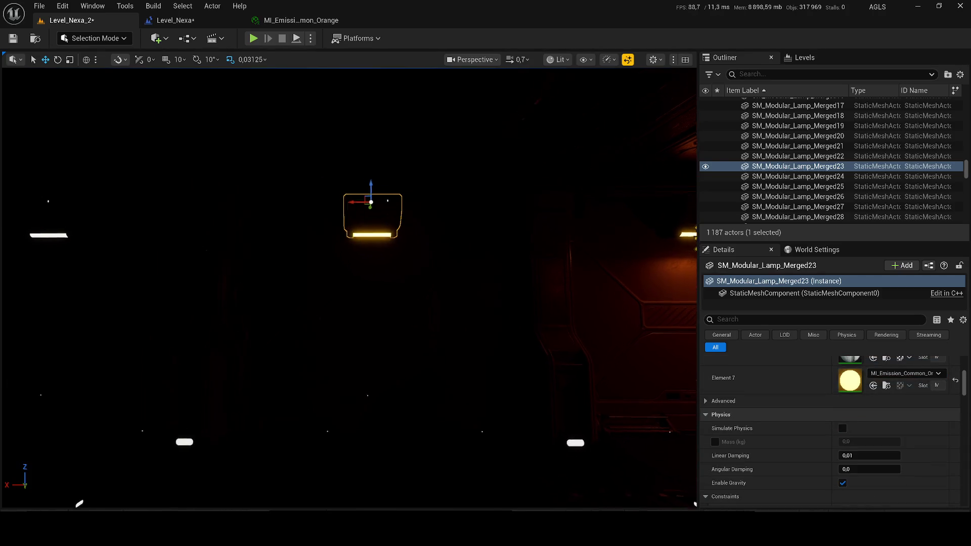
# Give Merged24's Element 7 the orange emissive material, then delete and restore both lamps.
pyautogui.click(303, 213)
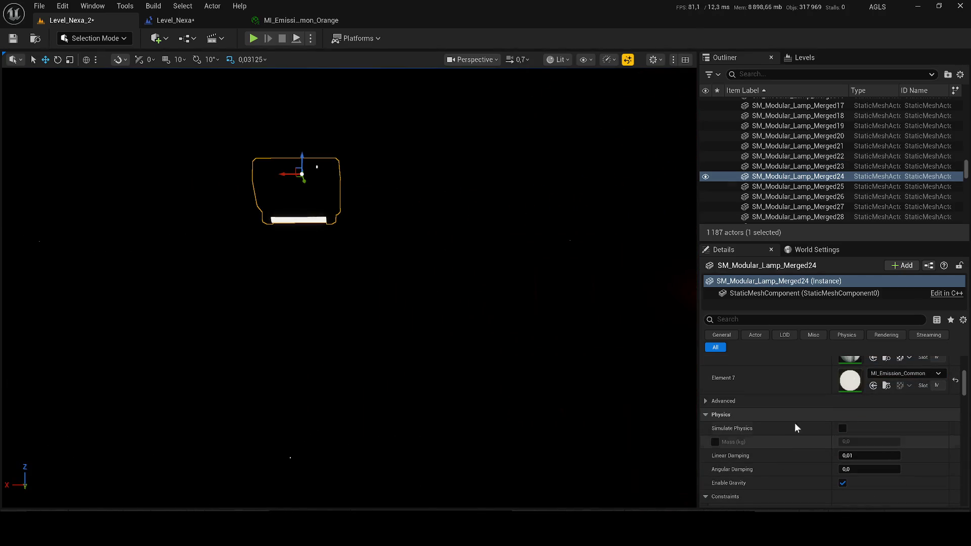
pyautogui.hotkey('ctrl', 'space')
pyautogui.click(874, 386)
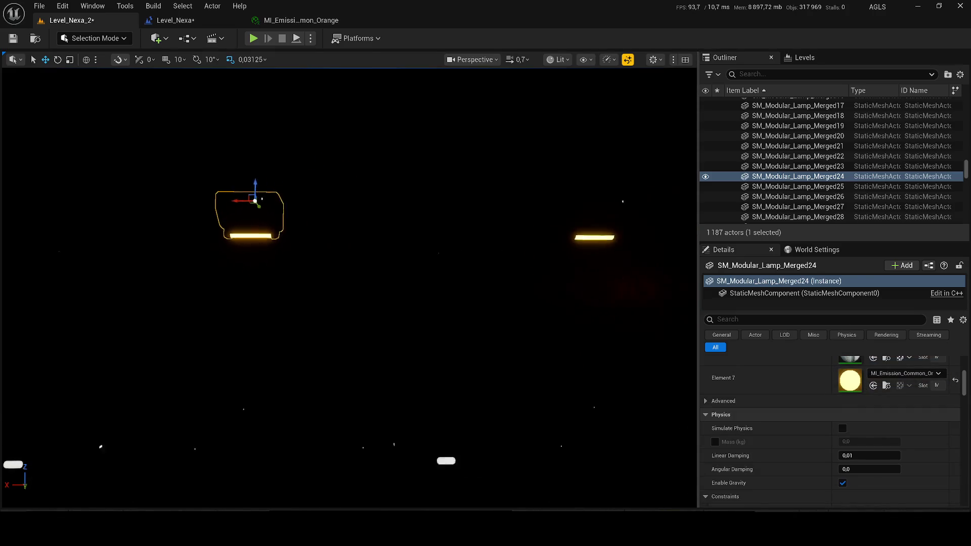
pyautogui.press('Delete')
pyautogui.click(353, 256)
pyautogui.press('Delete')
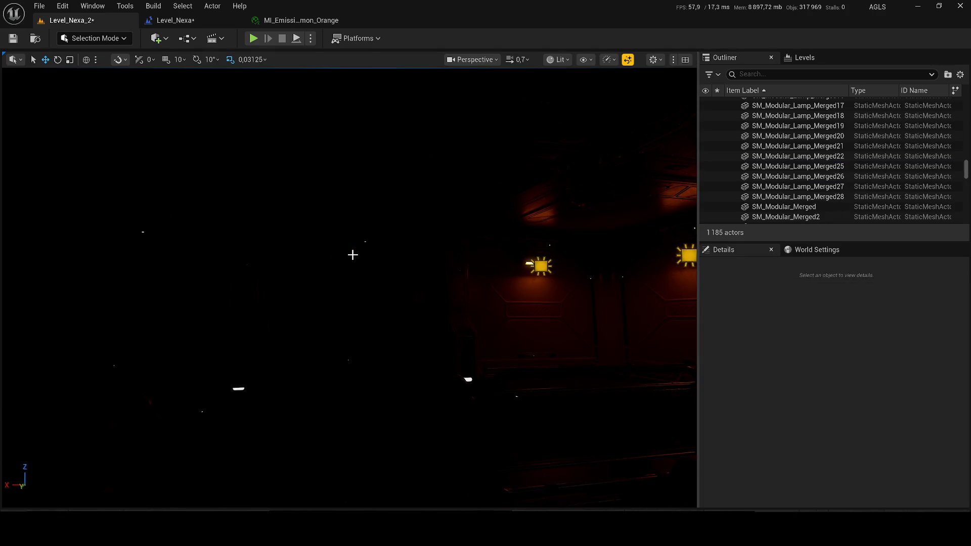
pyautogui.hotkey('ctrl', 'z')
pyautogui.hotkey('ctrl', 'z')
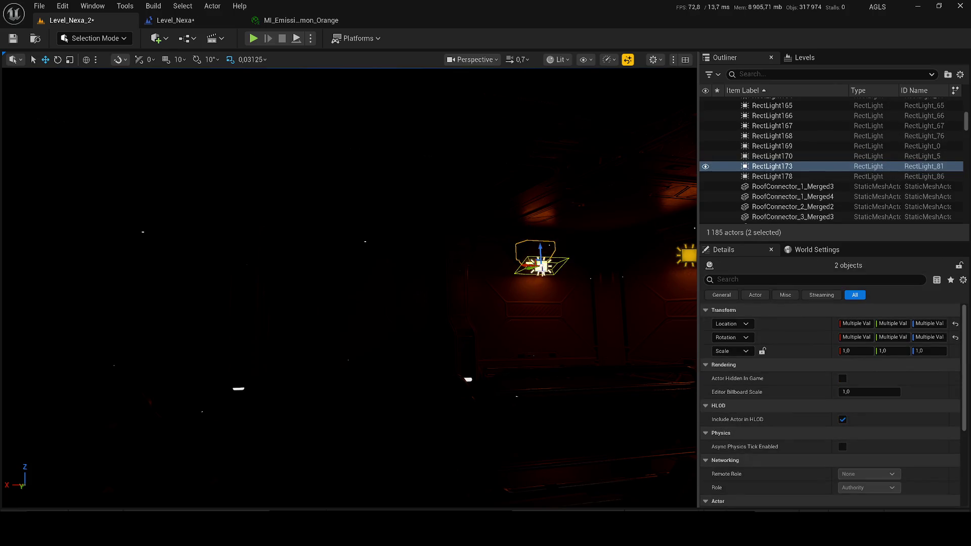
# Copy the lamp and RectLight pair and slide the copies left along the corridor wall.
pyautogui.moveTo(516, 264); pyautogui.dragTo(92, 252)
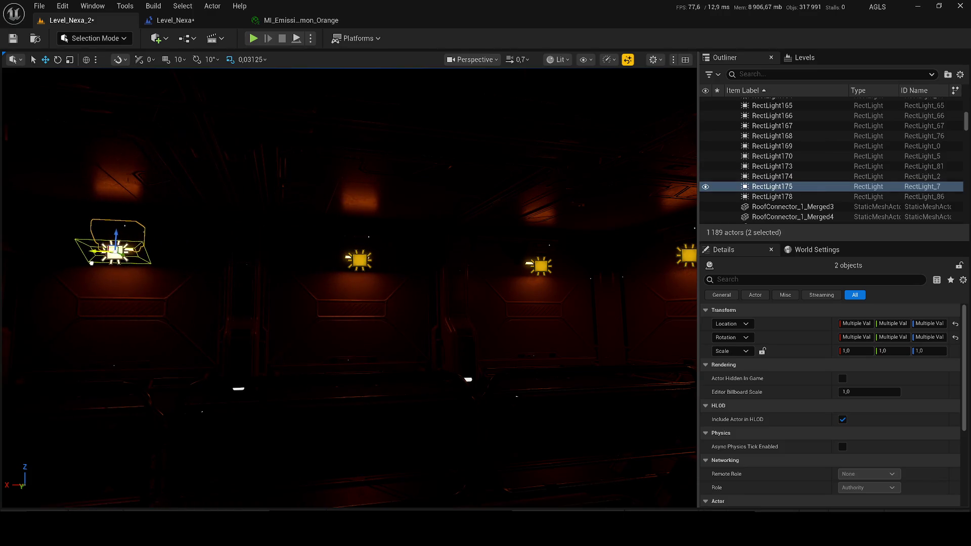
pyautogui.press('d')
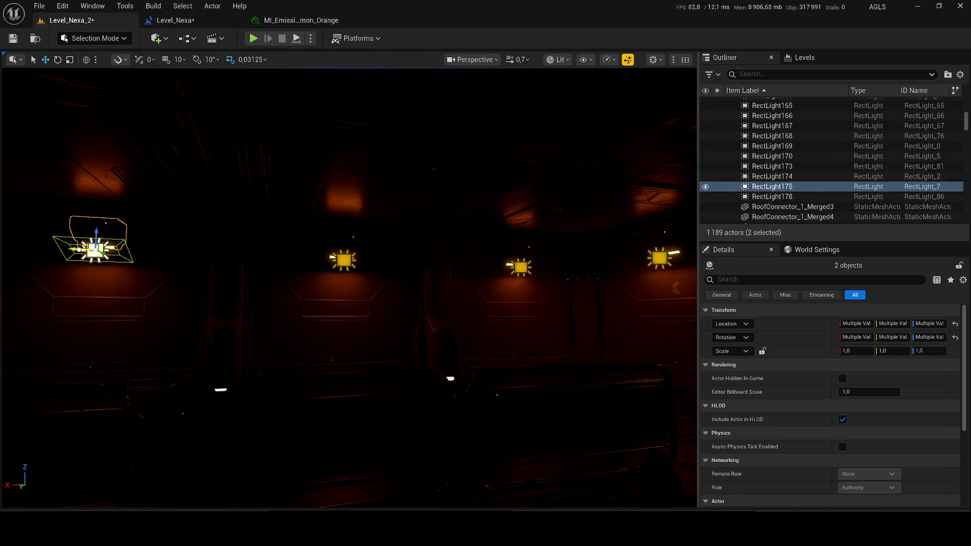
pyautogui.press('a')
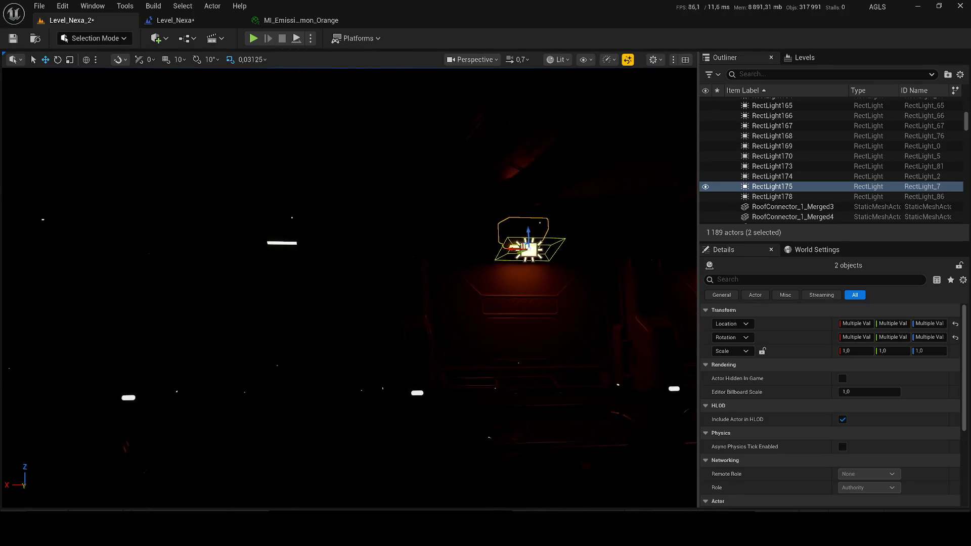
pyautogui.click(285, 244)
pyautogui.press('Delete')
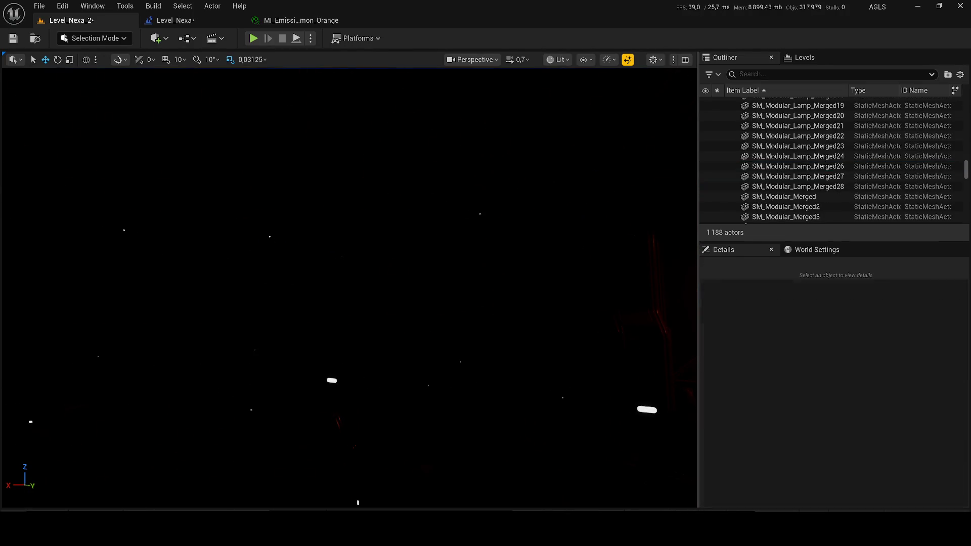
pyautogui.hotkey('ctrl', 'z')
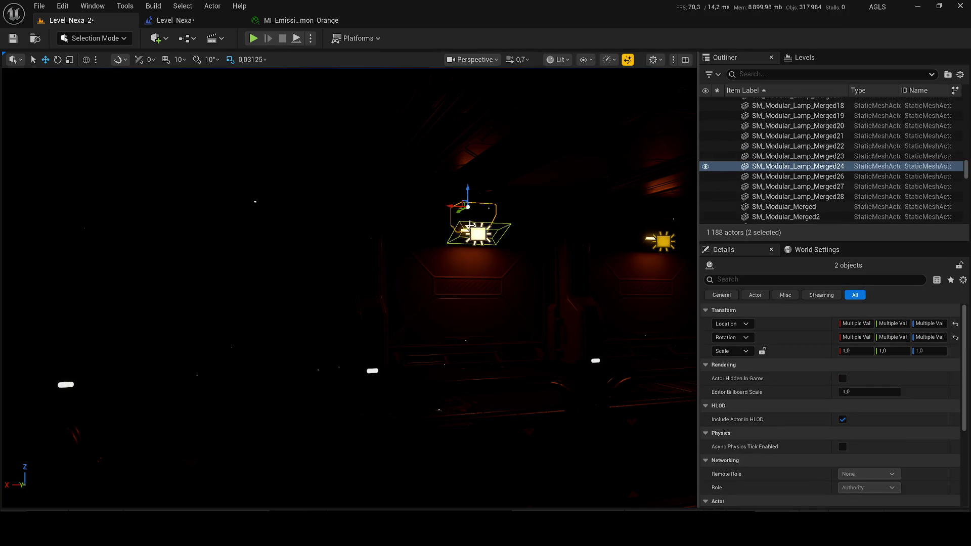
pyautogui.moveTo(447, 208)
pyautogui.mouseDown()
pyautogui.moveTo(195, 207)
pyautogui.moveTo(448, 203)
pyautogui.moveTo(328, 213)
pyautogui.moveTo(387, 212)
pyautogui.moveTo(354, 192)
pyautogui.moveTo(364, 207)
pyautogui.moveTo(294, 210)
pyautogui.moveTo(509, 504)
pyautogui.moveTo(374, 488)
pyautogui.mouseUp()
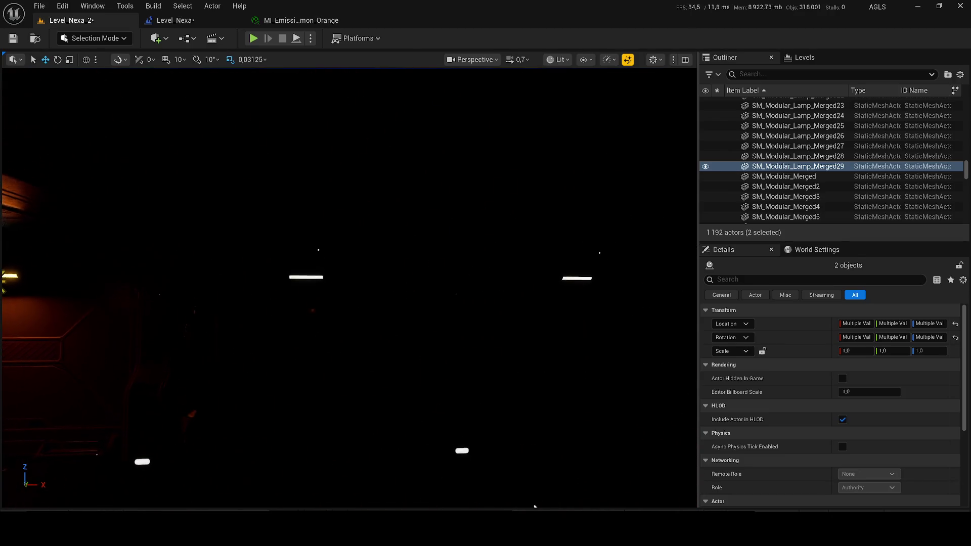
# Delete lamps Merged18–Merged21, restore an accidentally deleted wall piece, and save Level_Nexa_2.
pyautogui.click(330, 272)
pyautogui.press('Delete')
pyautogui.click(575, 285)
pyautogui.press('Delete')
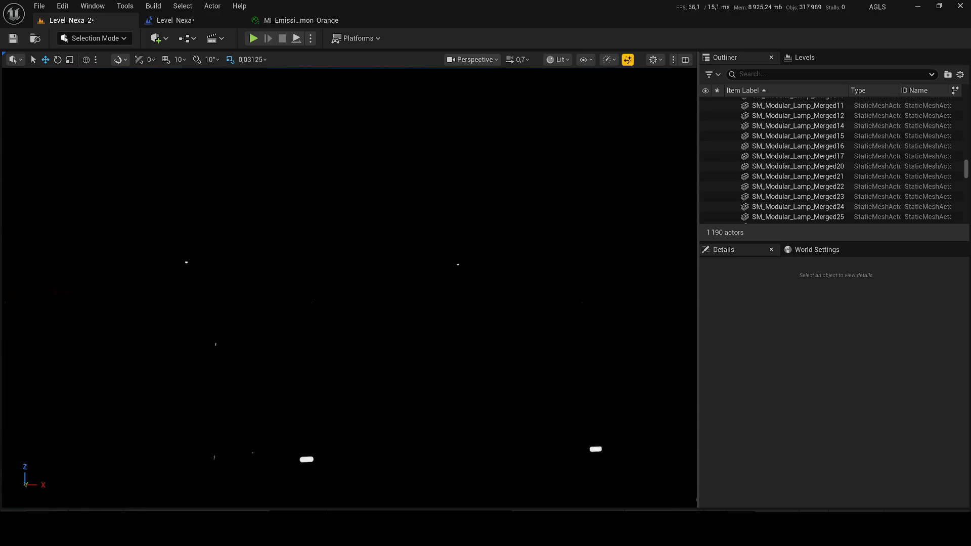
pyautogui.click(177, 293)
pyautogui.press('Delete')
pyautogui.hotkey('ctrl', 'z')
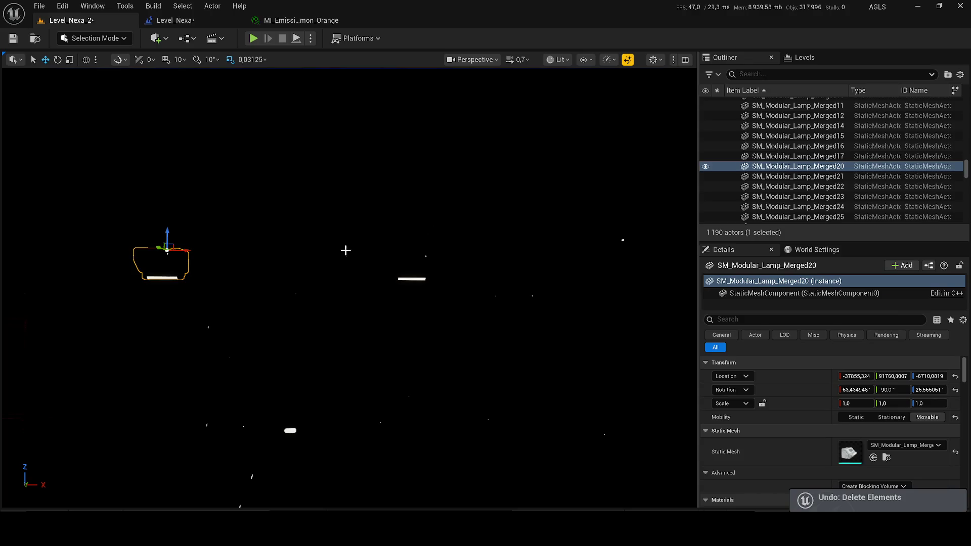
pyautogui.press('Delete')
pyautogui.click(421, 265)
pyautogui.press('Delete')
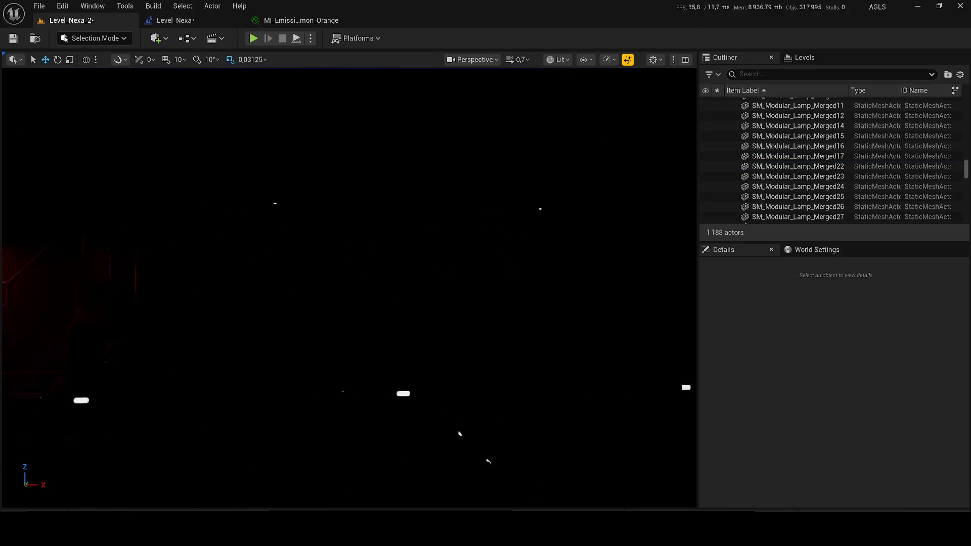
pyautogui.hotkey('ctrl', 's')
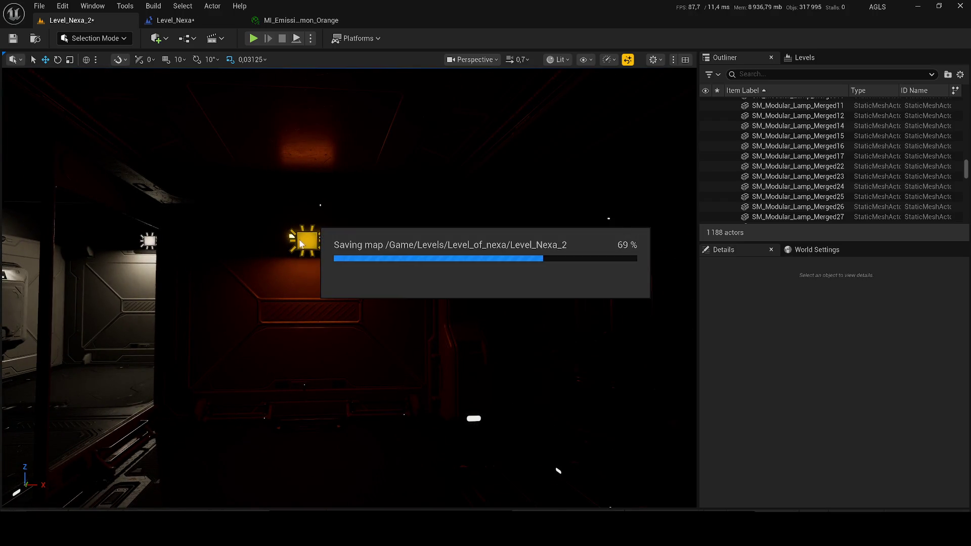
# Restore two deleted actors, then duplicate the lamp and light and rotate it about 78° toward the wall.
pyautogui.hotkey('ctrl', 'z')
pyautogui.hotkey('ctrl', 'z')
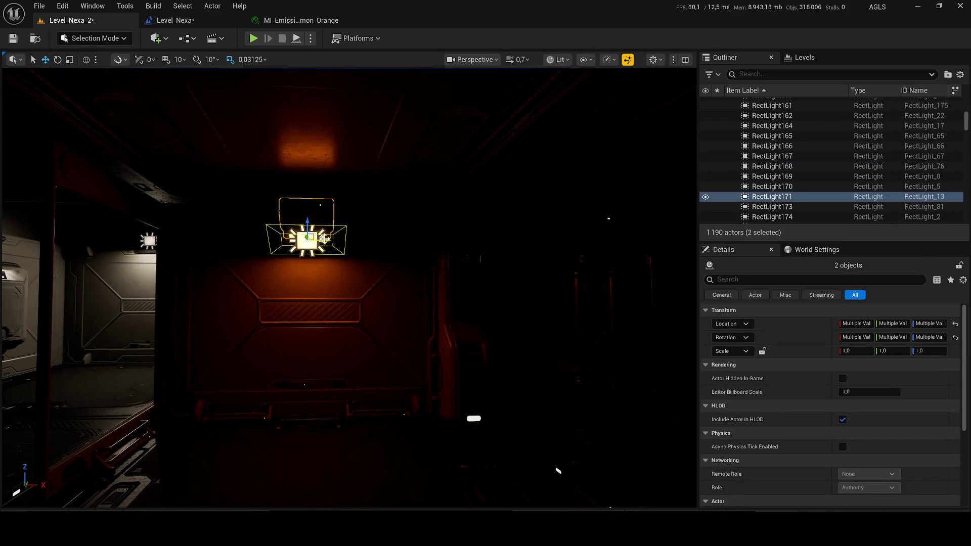
pyautogui.moveTo(483, 247)
pyautogui.mouseDown()
pyautogui.moveTo(445, 247)
pyautogui.moveTo(458, 227)
pyautogui.moveTo(269, 247)
pyautogui.moveTo(336, 220)
pyautogui.moveTo(233, 235)
pyautogui.moveTo(450, 237)
pyautogui.moveTo(437, 246)
pyautogui.mouseUp()
pyautogui.moveTo(283, 202); pyautogui.dragTo(544, 180)
pyautogui.moveTo(191, 207)
pyautogui.mouseDown()
pyautogui.moveTo(514, 233)
pyautogui.moveTo(637, 230)
pyautogui.moveTo(548, 243)
pyautogui.mouseUp()
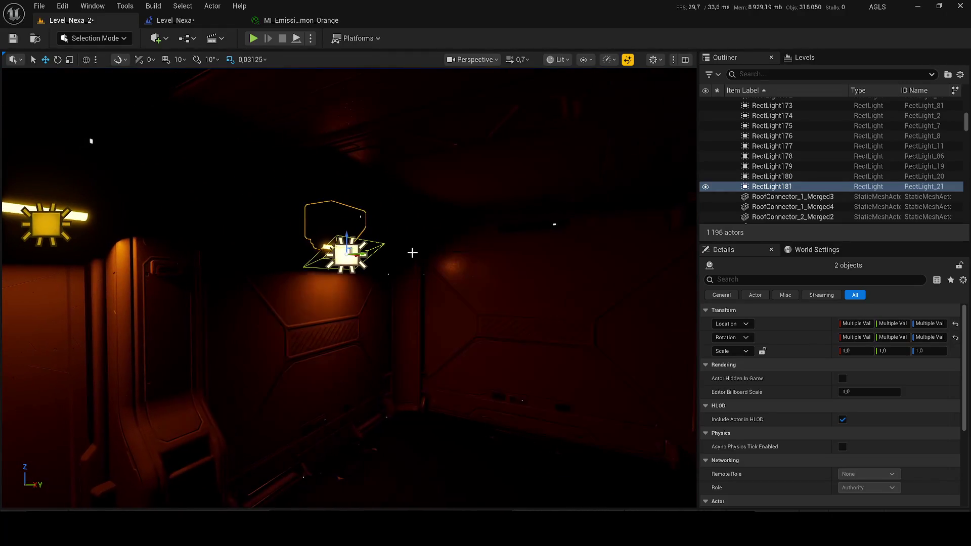
pyautogui.moveTo(360, 278); pyautogui.dragTo(383, 257)
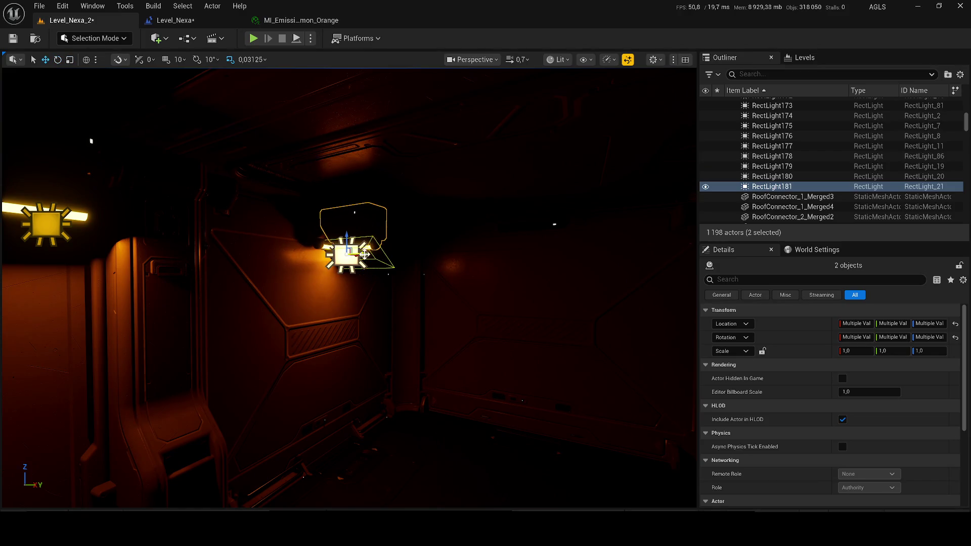
pyautogui.moveTo(363, 260); pyautogui.dragTo(556, 266)
pyautogui.press('f')
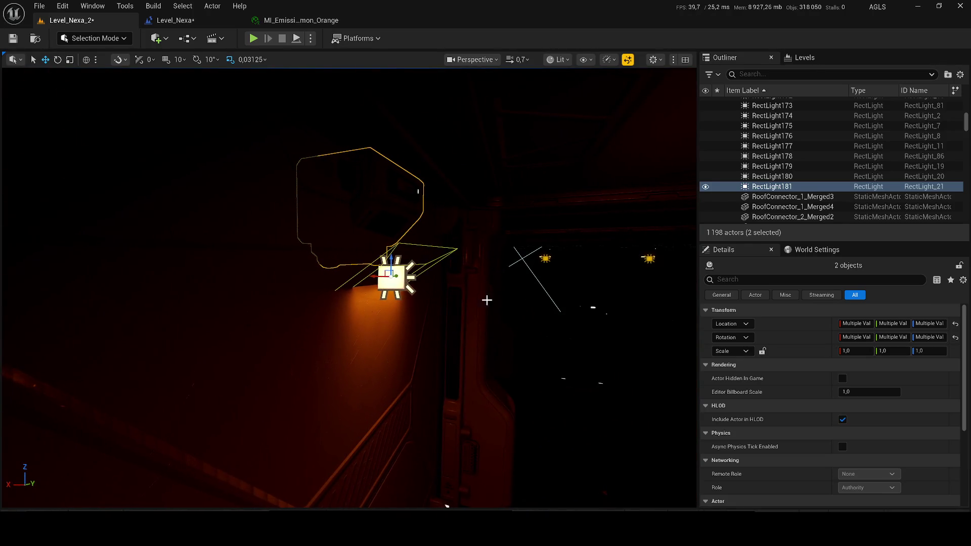
pyautogui.moveTo(389, 277)
pyautogui.mouseDown()
pyautogui.moveTo(455, 277)
pyautogui.moveTo(424, 281)
pyautogui.moveTo(505, 304)
pyautogui.moveTo(485, 314)
pyautogui.moveTo(460, 298)
pyautogui.moveTo(452, 285)
pyautogui.moveTo(471, 273)
pyautogui.moveTo(424, 253)
pyautogui.mouseUp()
# Place lamp-and-light copies at each wall fixture, up to RectLight185, and save all.
pyautogui.hotkey('ctrl', 'd')
pyautogui.hotkey('ctrl', 'd')
pyautogui.moveTo(298, 252)
pyautogui.mouseDown()
pyautogui.moveTo(483, 251)
pyautogui.moveTo(511, 283)
pyautogui.mouseUp()
pyautogui.moveTo(228, 250); pyautogui.dragTo(298, 231)
pyautogui.hotkey('ctrl', 'd')
pyautogui.moveTo(201, 249); pyautogui.dragTo(566, 247)
pyautogui.hotkey('ctrl', 'd')
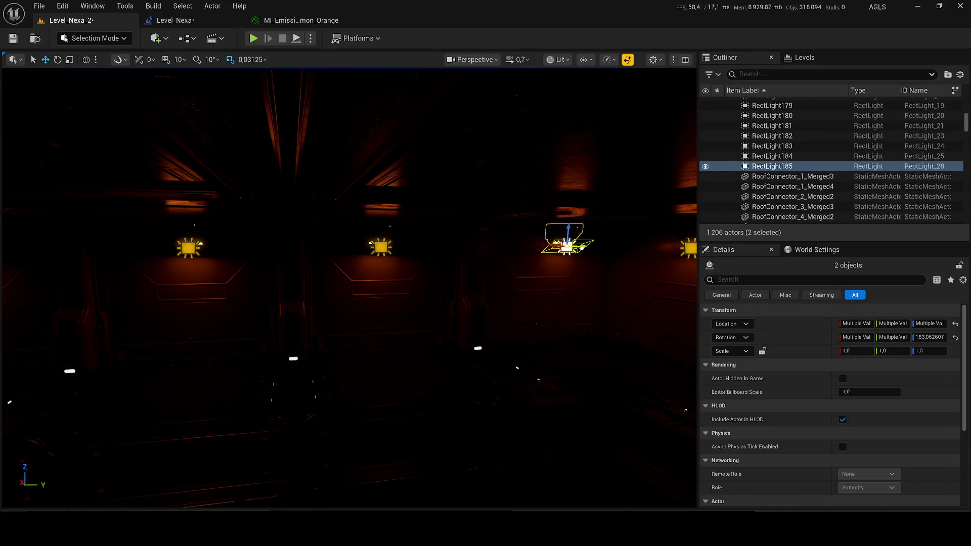
pyautogui.hotkey('ctrl', 's')
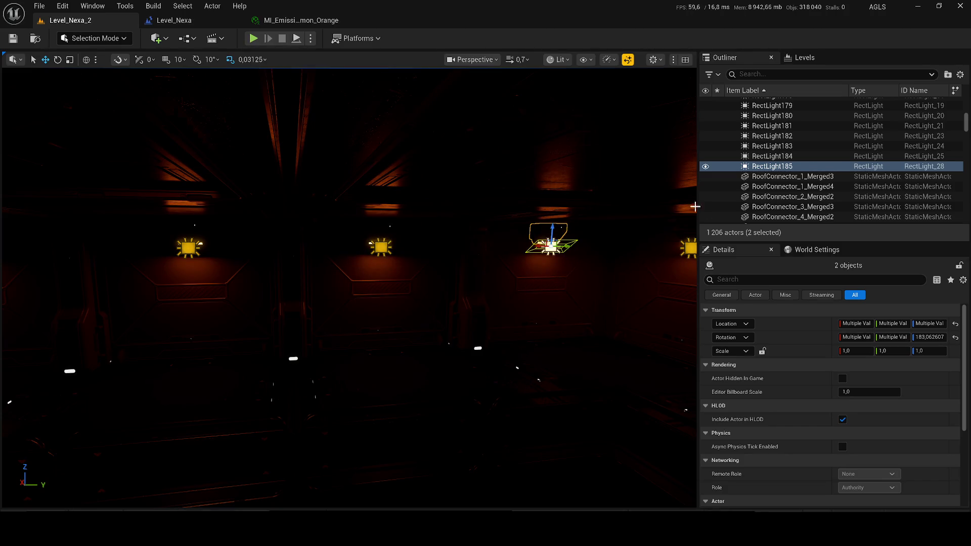
# Duplicate the orange emission instance and name the copy MI_Emission_Common_Orange_f.
pyautogui.hotkey('ctrl', 'space')
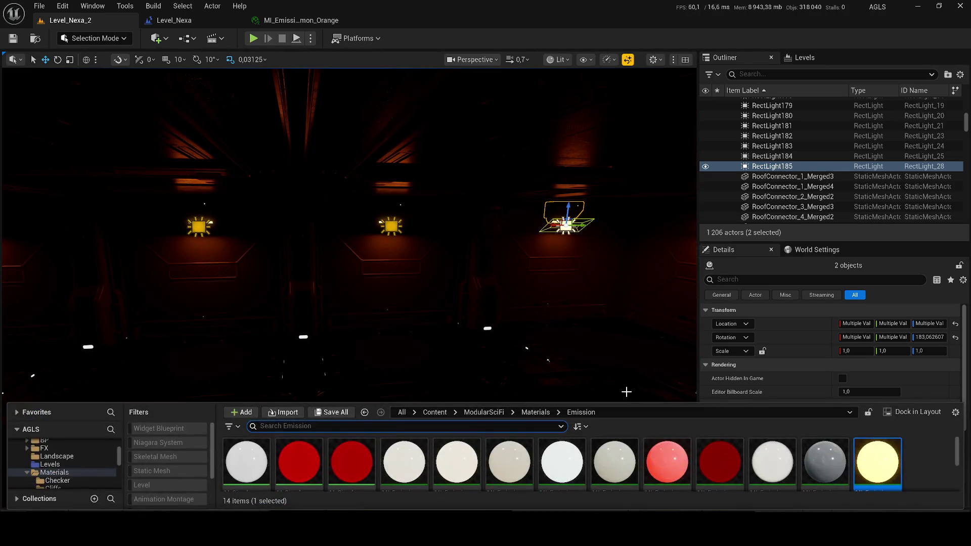
pyautogui.moveTo(608, 403); pyautogui.dragTo(609, 325)
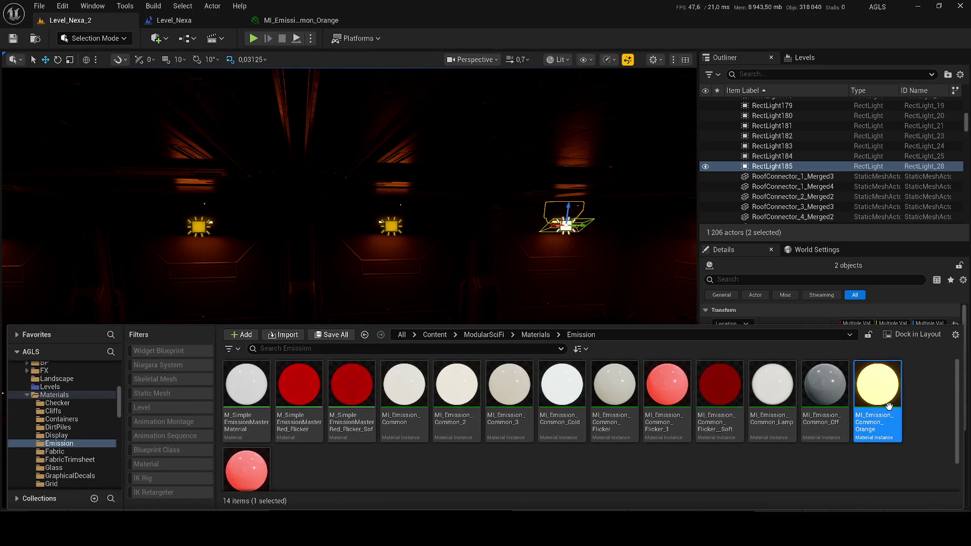
pyautogui.hotkey('ctrl', 'd')
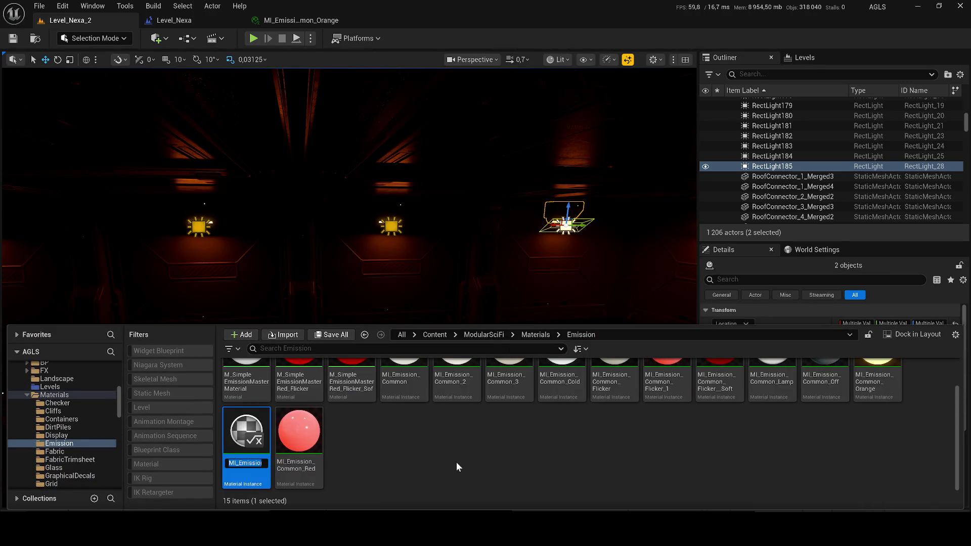
pyautogui.press('BackSpace')
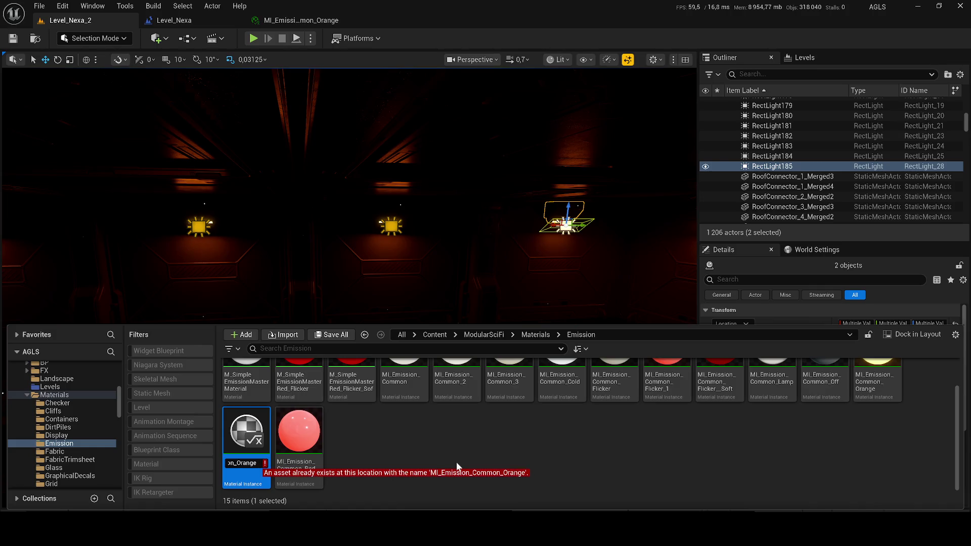
pyautogui.write('_f')
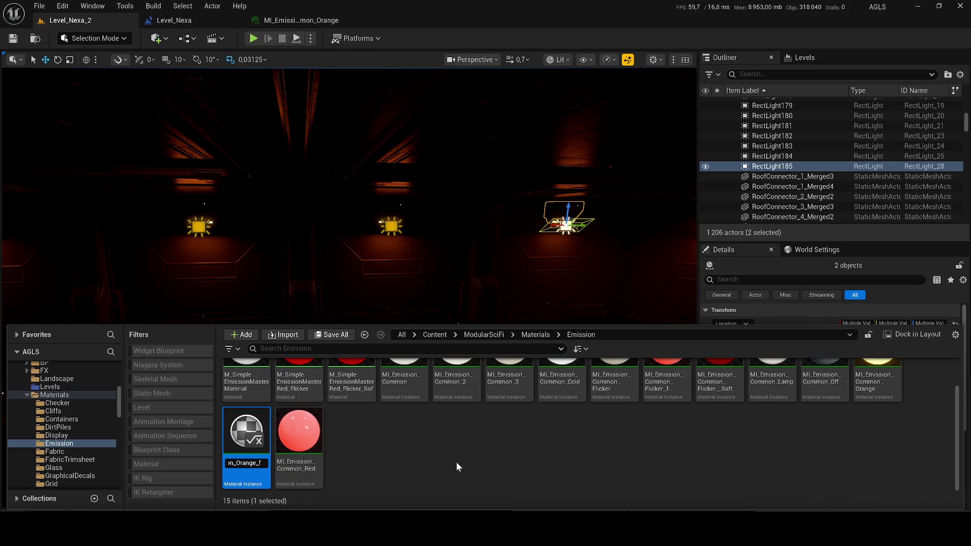
pyautogui.press('Return')
# Rename the other orange instance to MI_Emission_Common_RED_Alarme and open it for editing.
pyautogui.click(875, 386)
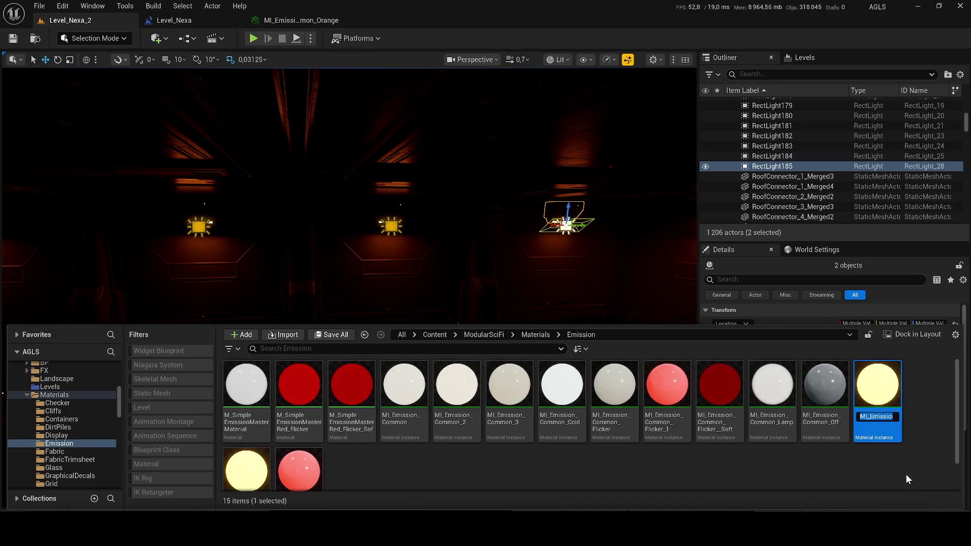
pyautogui.press('F2')
pyautogui.press('BackSpace')
pyautogui.press('BackSpace')
pyautogui.press('BackSpace')
pyautogui.write('REND')
pyautogui.press('BackSpace')
pyautogui.press('BackSpace')
pyautogui.write('D')
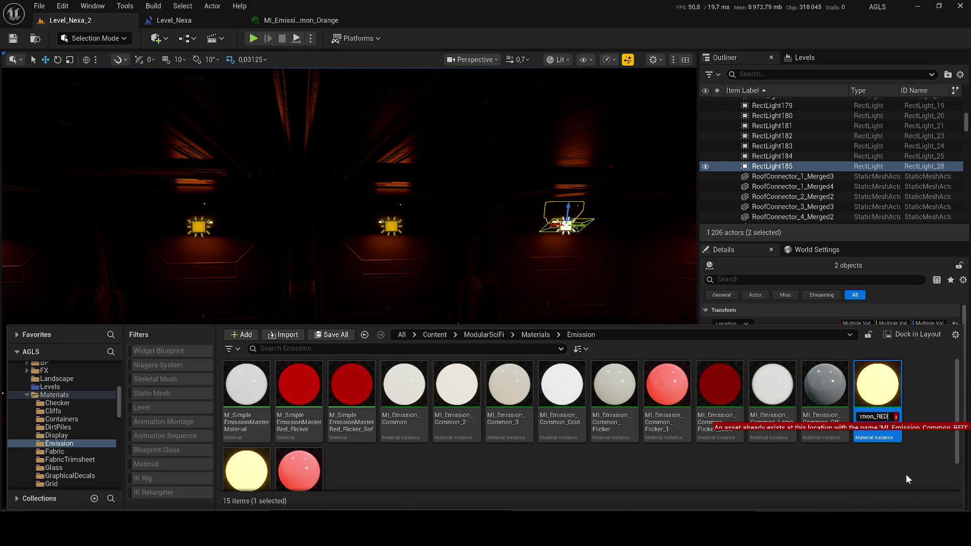
pyautogui.write('_A')
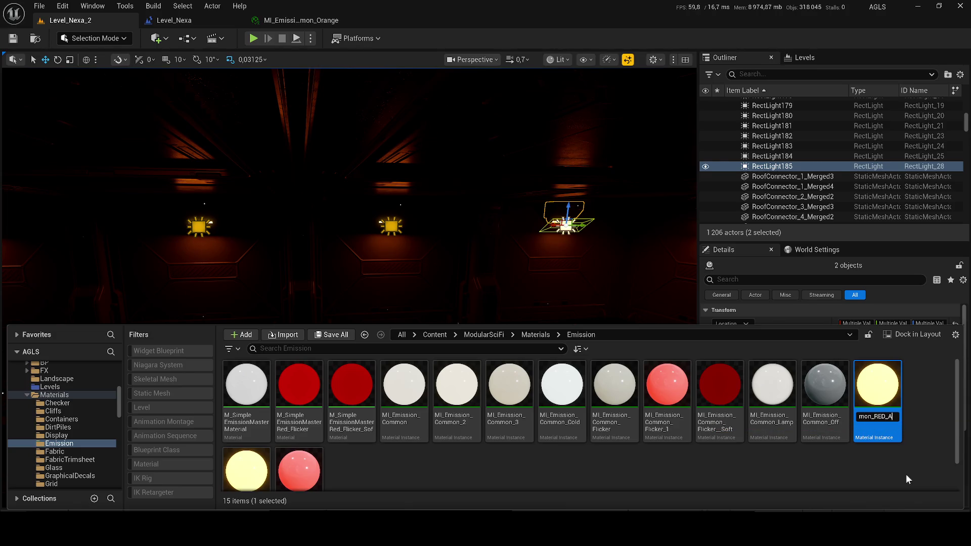
pyautogui.write('lar')
pyautogui.write('me')
pyautogui.press('Return')
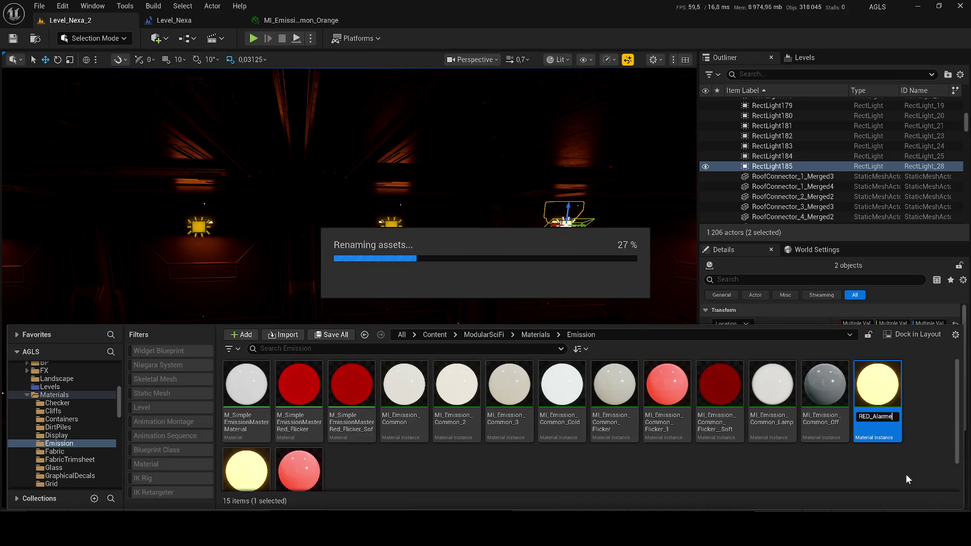
pyautogui.doubleClick(304, 445)
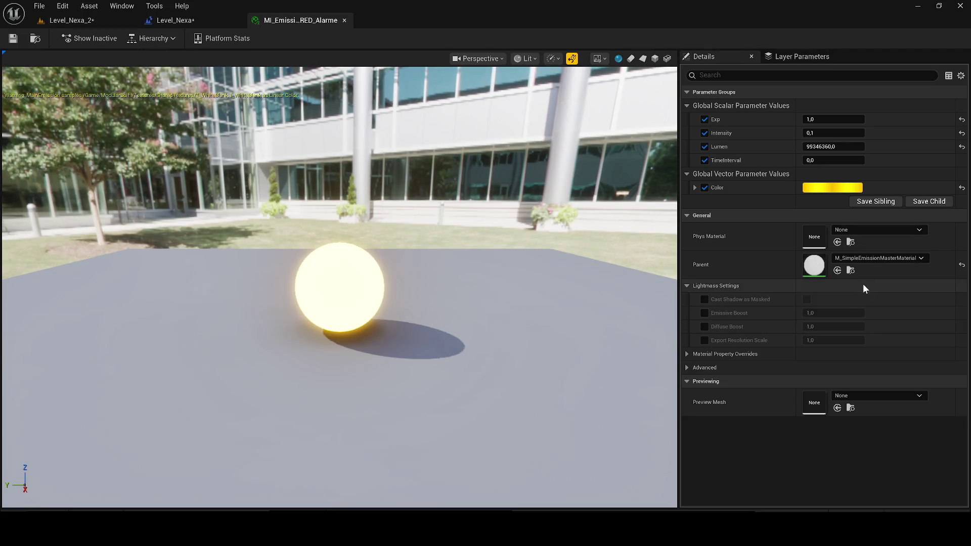
# Set TimeInterval to 1,0, the emission colour to red, and Intensity to 1,0.
pyautogui.write('1')
pyautogui.press('Return')
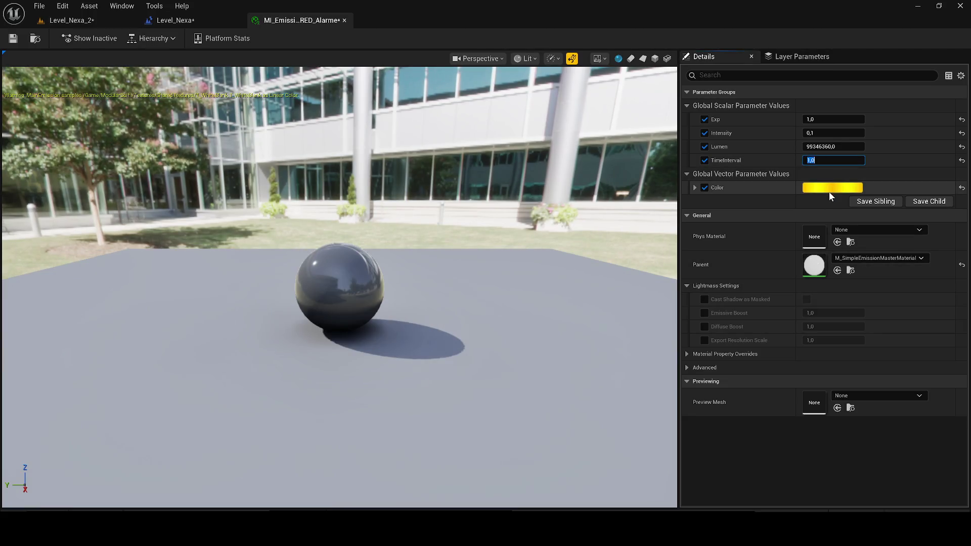
pyautogui.click(830, 191)
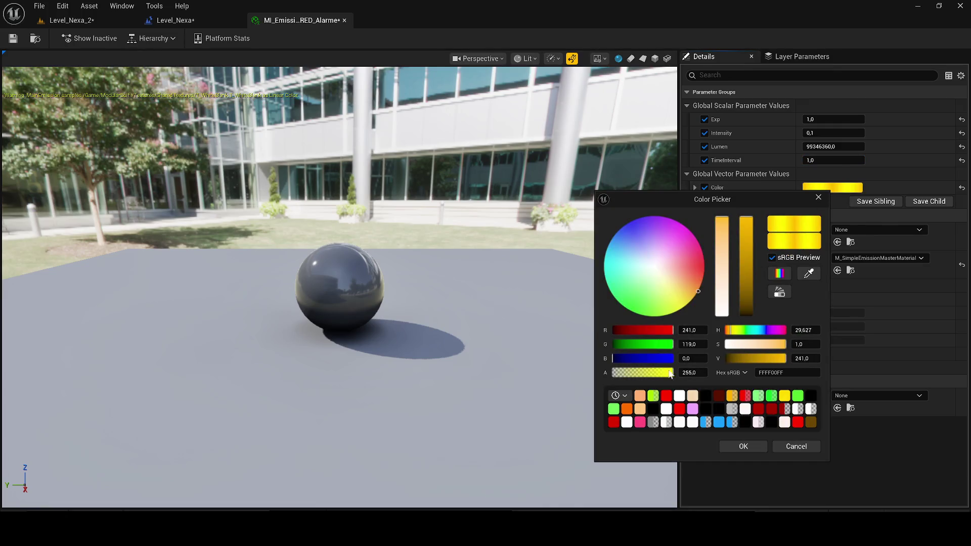
pyautogui.click(667, 397)
pyautogui.click(753, 447)
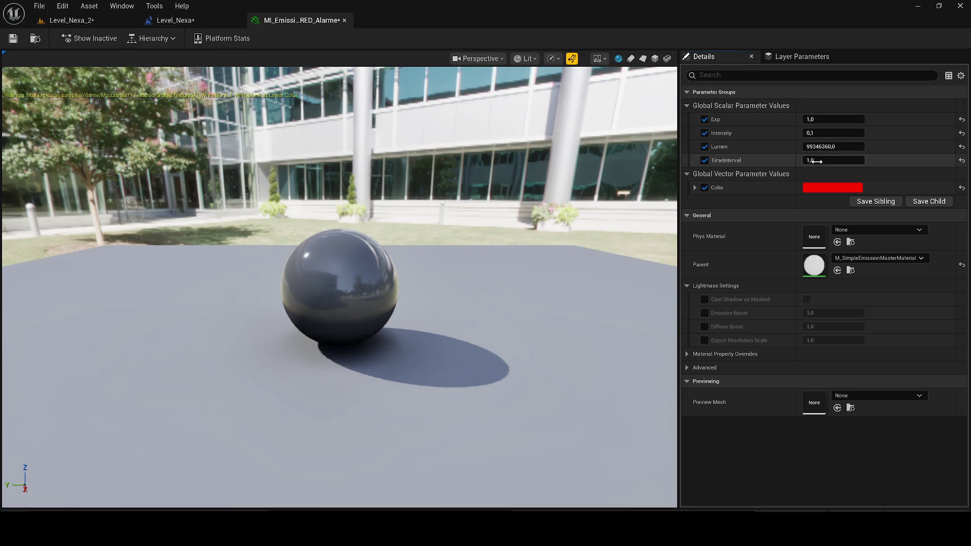
pyautogui.write('1')
pyautogui.press('Return')
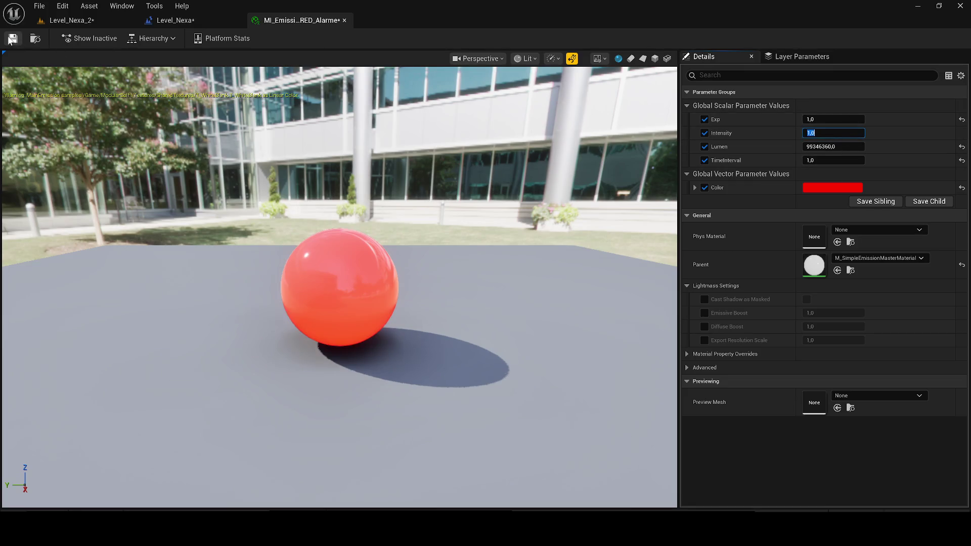
# Check the corridor glow and raise RED_Alarme's Intensity from 100,0 to 999,0.
pyautogui.click(86, 22)
pyautogui.moveTo(215, 114)
pyautogui.mouseDown()
pyautogui.moveTo(358, 219)
pyautogui.moveTo(429, 210)
pyautogui.moveTo(432, 235)
pyautogui.moveTo(407, 232)
pyautogui.mouseUp()
pyautogui.click(300, 27)
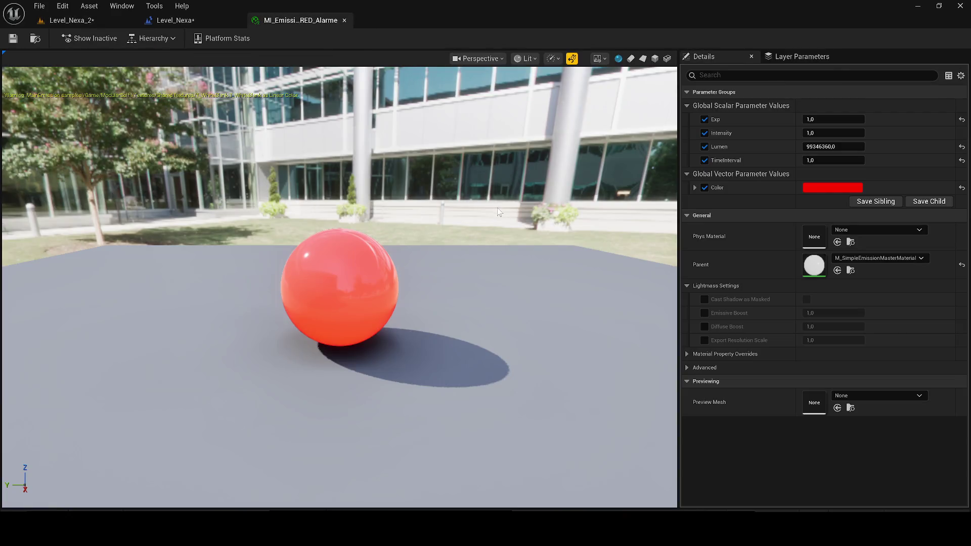
pyautogui.click(824, 133)
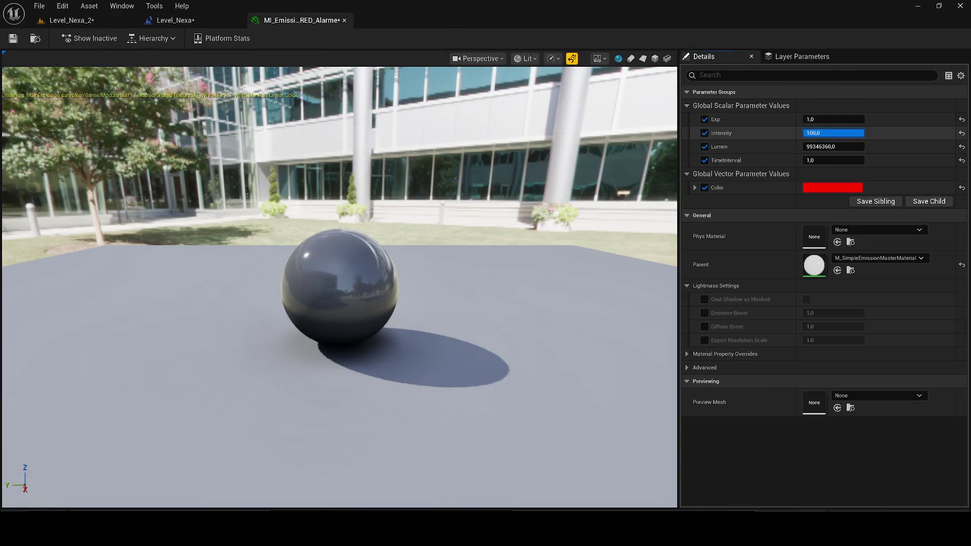
pyautogui.write('100')
pyautogui.press('Return')
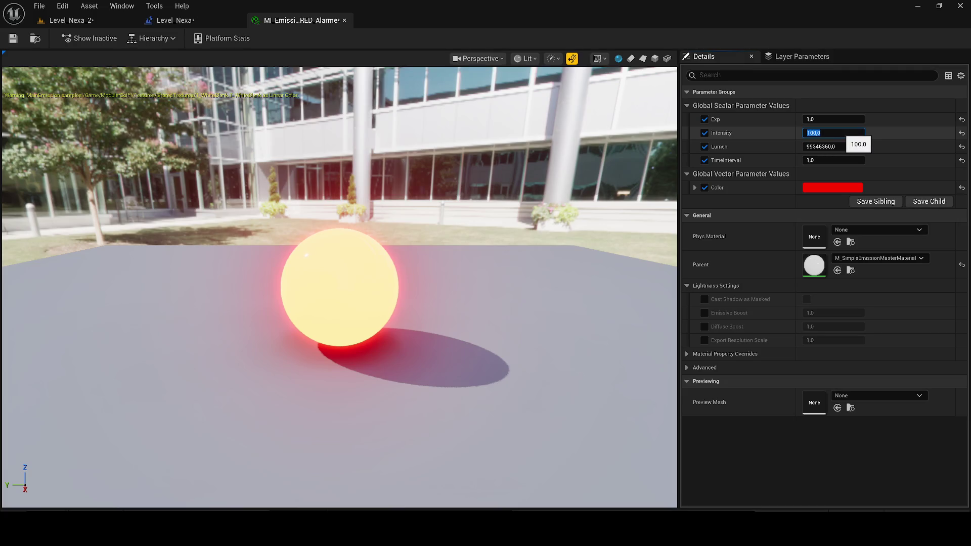
pyautogui.write('99')
pyautogui.press('Return')
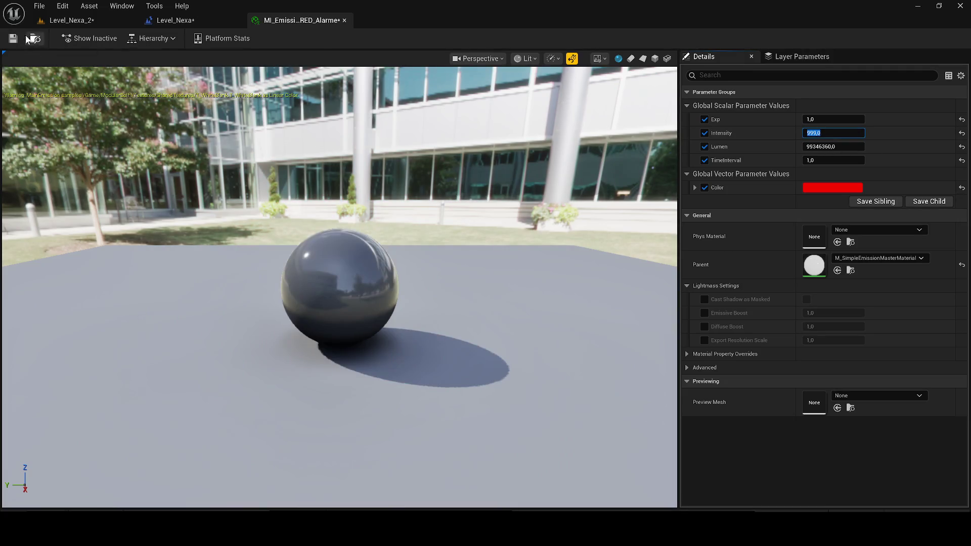
pyautogui.click(71, 20)
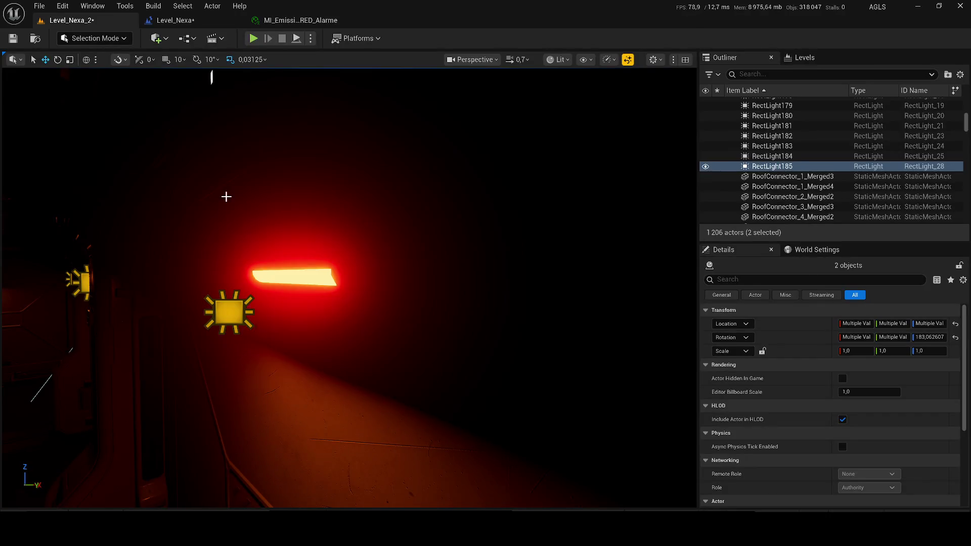
# Save all levels and place Event BeginPlay above the NO CINEMATIC group in the Level Blueprint.
pyautogui.moveTo(240, 175)
pyautogui.mouseDown()
pyautogui.moveTo(239, 232)
pyautogui.moveTo(263, 172)
pyautogui.moveTo(283, 166)
pyautogui.mouseUp()
pyautogui.hotkey('ctrl', 's')
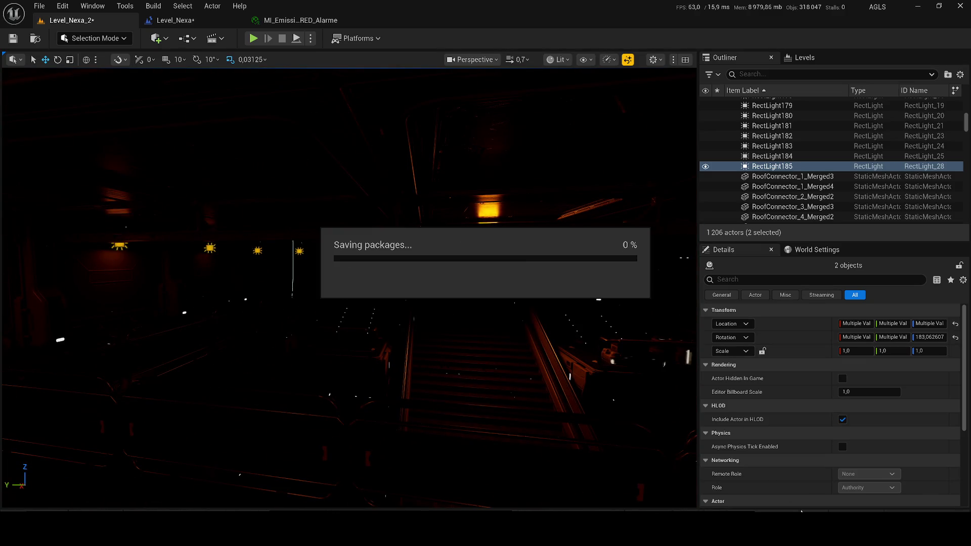
pyautogui.click(191, 22)
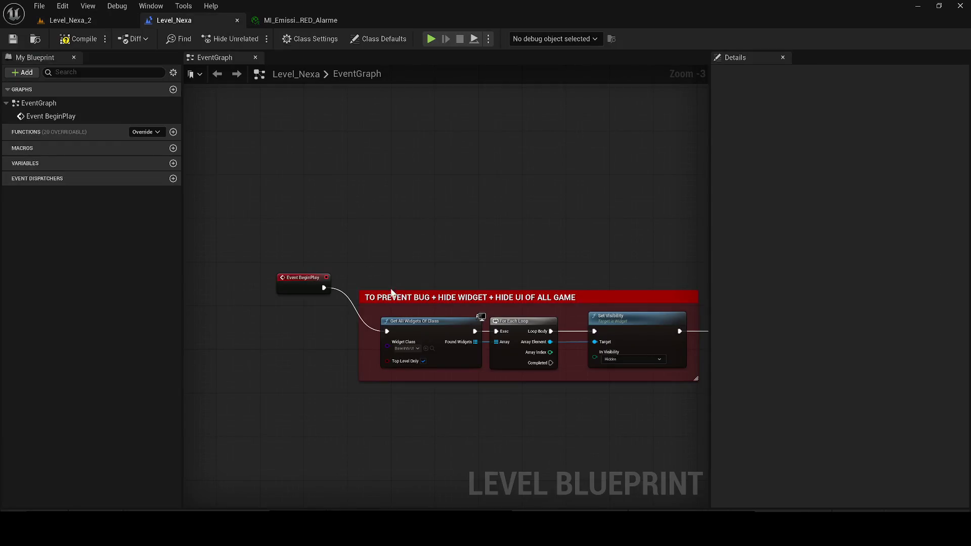
pyautogui.scroll(-3, 310, 288)
pyautogui.moveTo(310, 288)
pyautogui.mouseDown()
pyautogui.moveTo(732, 219)
pyautogui.moveTo(306, 190)
pyautogui.moveTo(231, 173)
pyautogui.moveTo(269, 211)
pyautogui.mouseUp()
pyautogui.scroll(3, 306, 191)
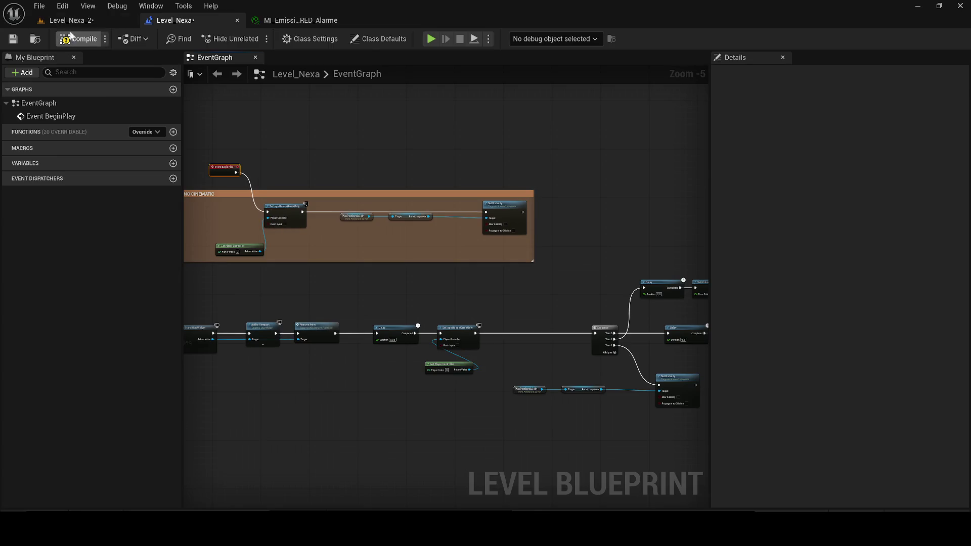
# Wire Event BeginPlay into the input-mode setup and play-test, walking toward the red-lit room.
pyautogui.click(71, 20)
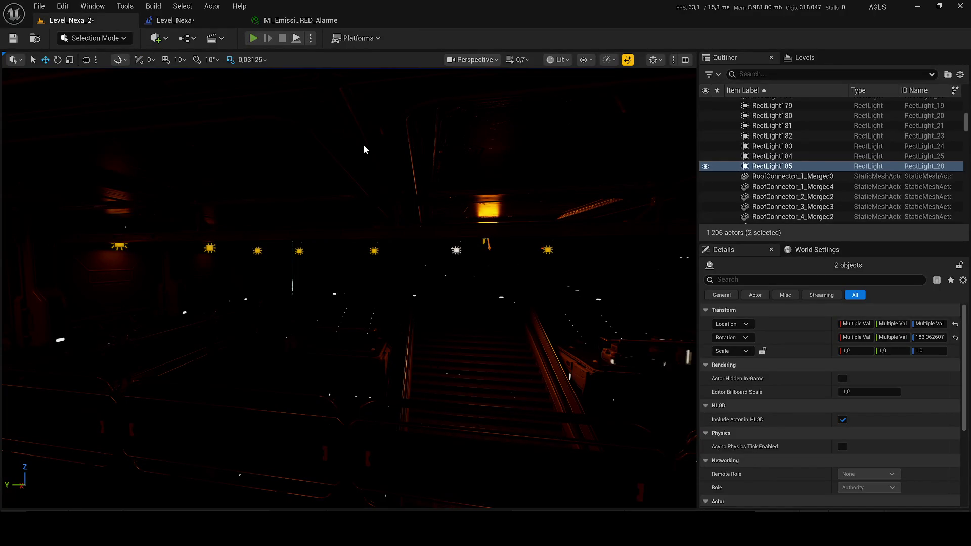
pyautogui.hotkey('alt', 'p')
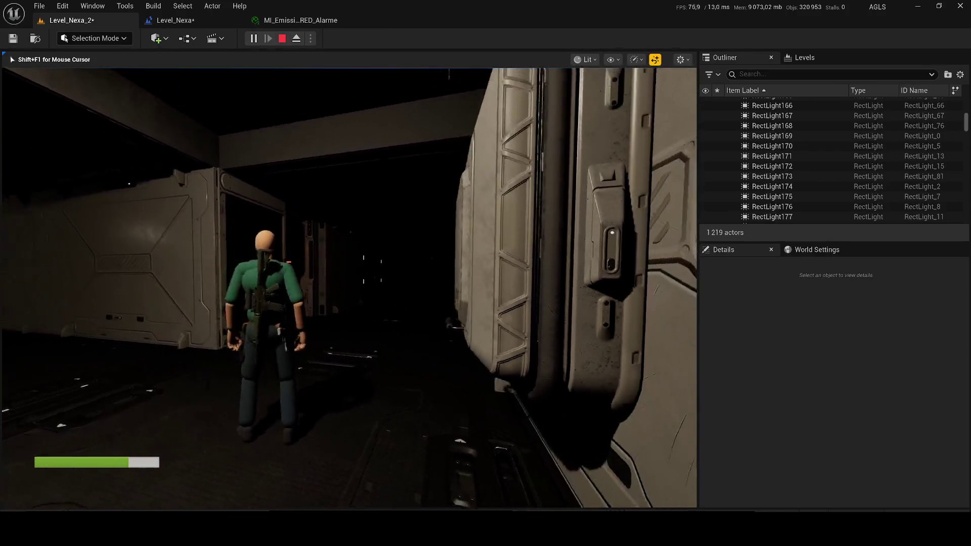
pyautogui.press('w')
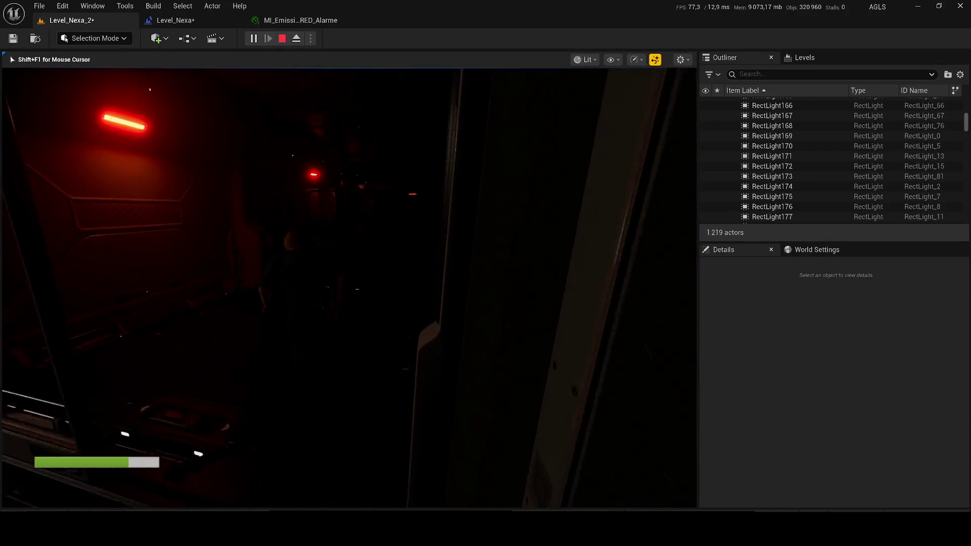
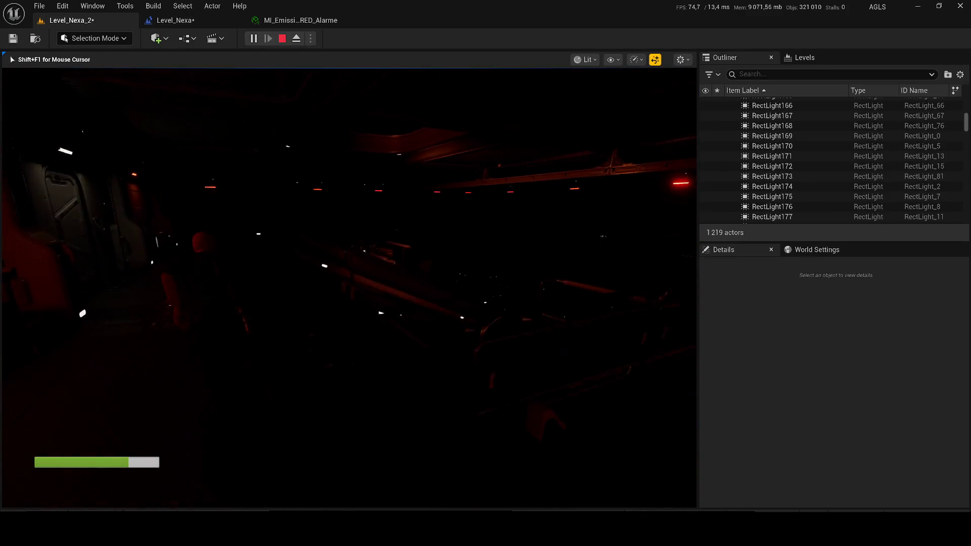
# Stop the play test, return to the Level_Nexa Level Blueprint and save it.
pyautogui.press('Escape')
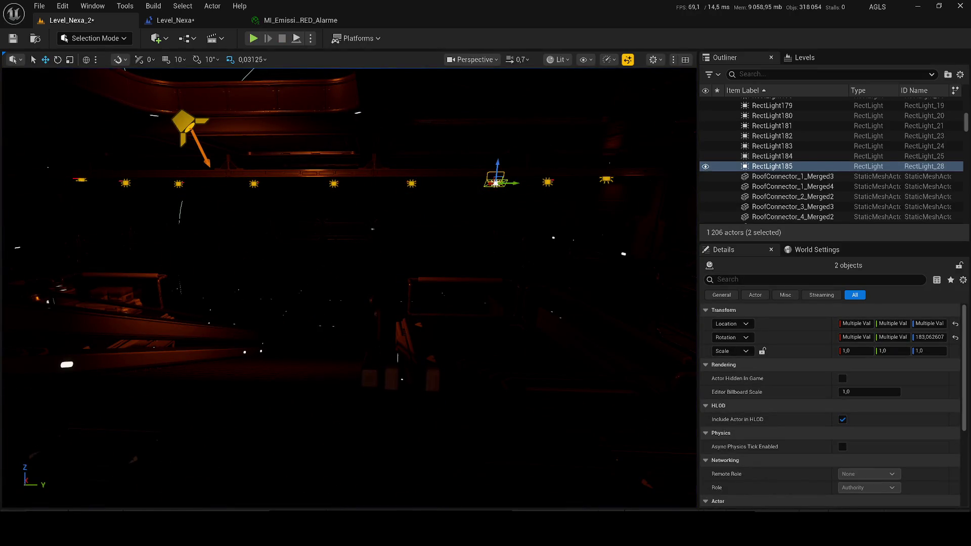
pyautogui.click(196, 21)
pyautogui.hotkey('ctrl', 's')
# Set RED_Alarme's TimeInterval to 0.5, save it, and fly into the red corridor to check.
pyautogui.click(272, 21)
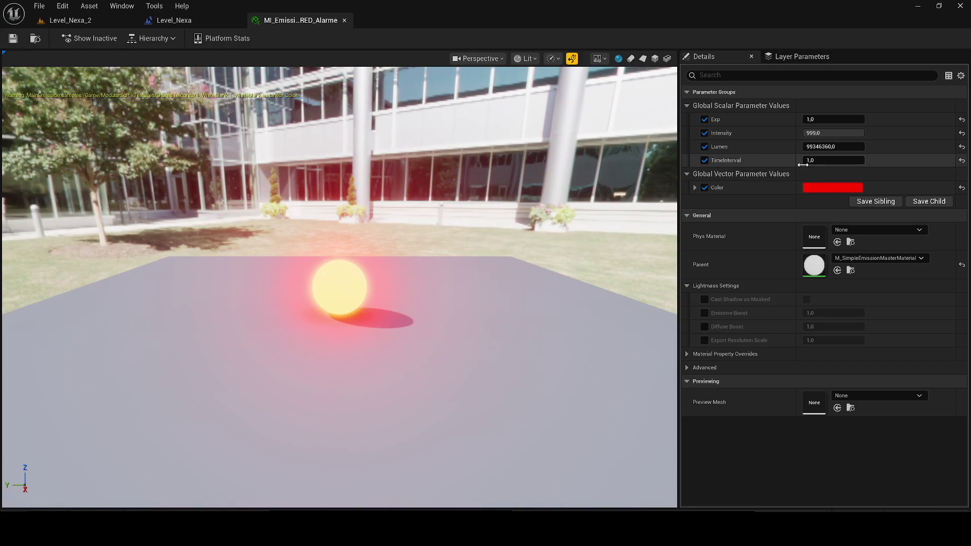
pyautogui.write('0.5')
pyautogui.press('Return')
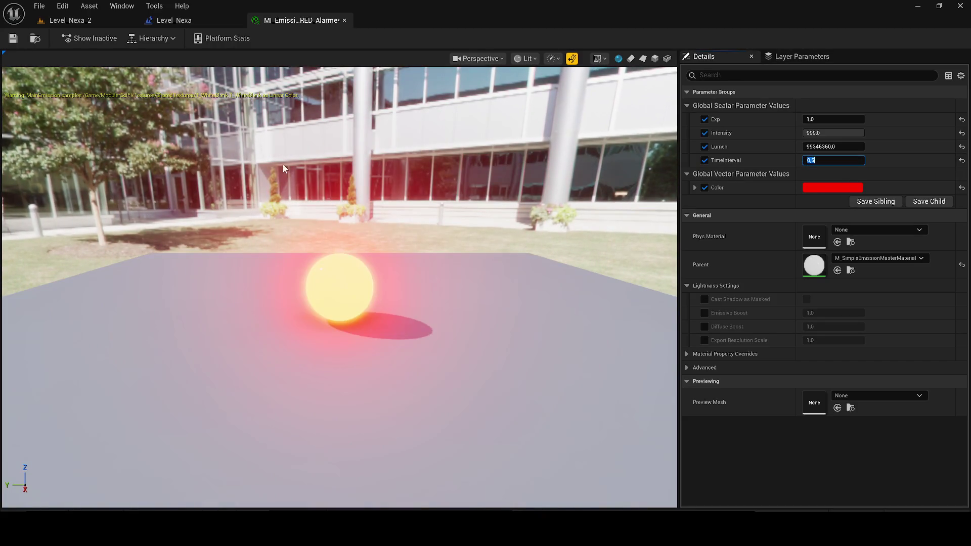
pyautogui.click(34, 36)
pyautogui.click(72, 22)
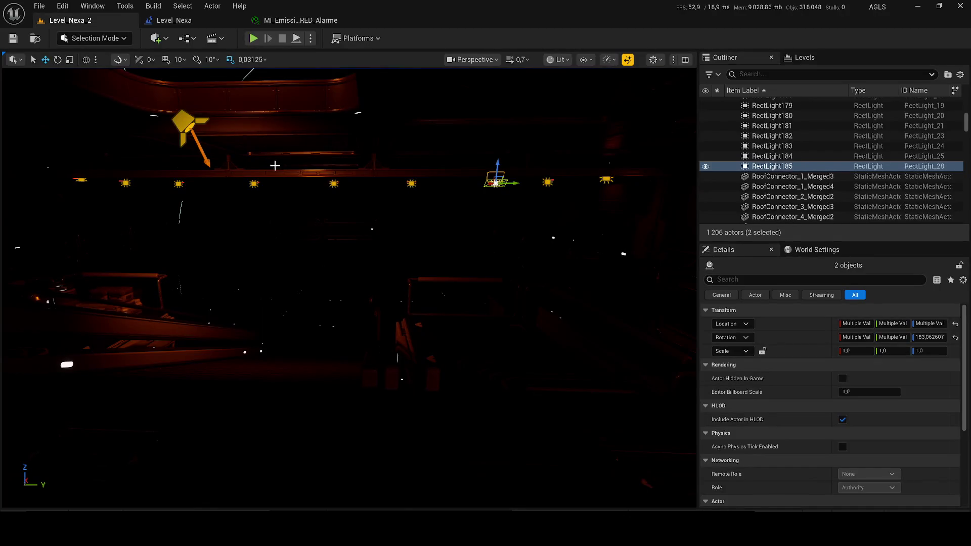
pyautogui.moveTo(292, 202)
pyautogui.mouseDown()
pyautogui.moveTo(416, 214)
pyautogui.moveTo(404, 225)
pyautogui.mouseUp()
# Lower TimeInterval from 10,0 to 8,0, compare the corridor's blinking, and save the instance.
pyautogui.click(300, 21)
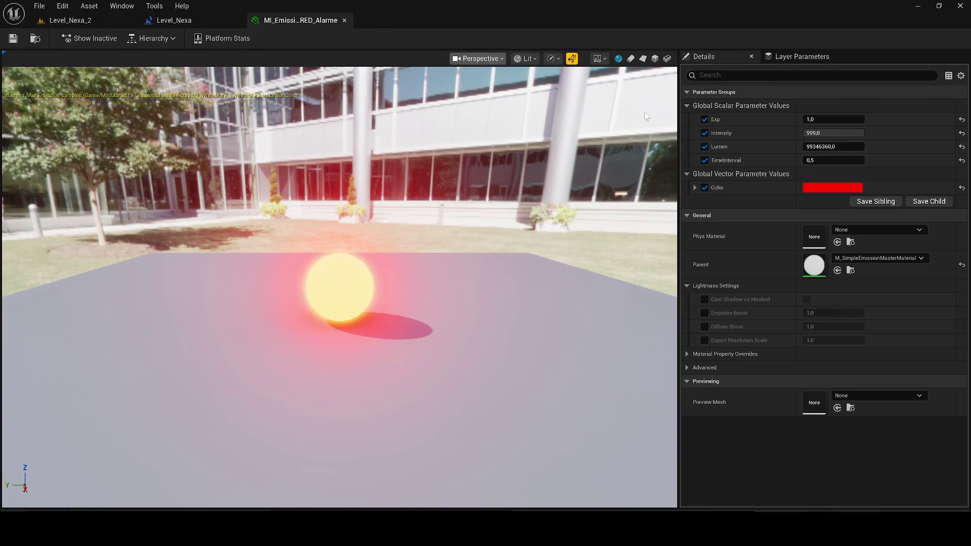
pyautogui.click(69, 21)
pyautogui.click(300, 20)
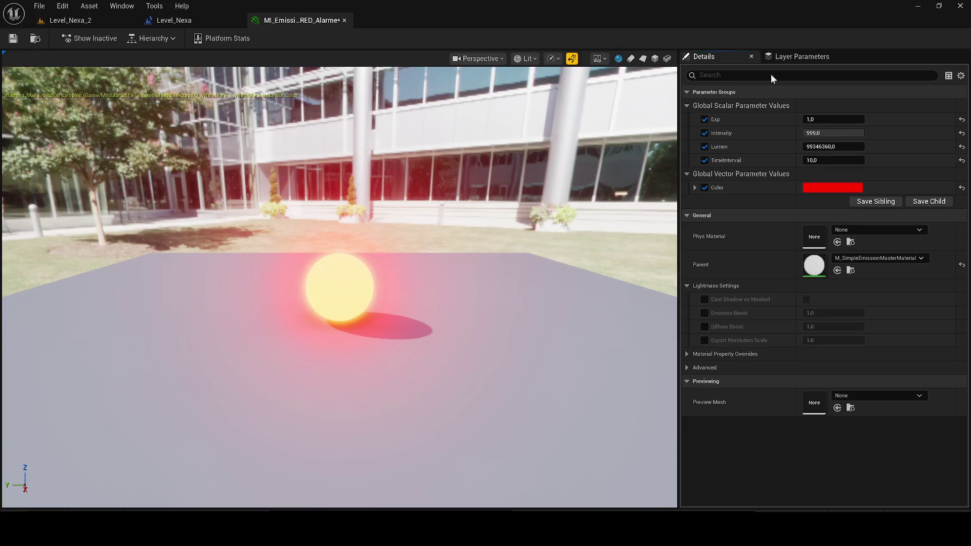
pyautogui.moveTo(843, 160); pyautogui.dragTo(829, 160)
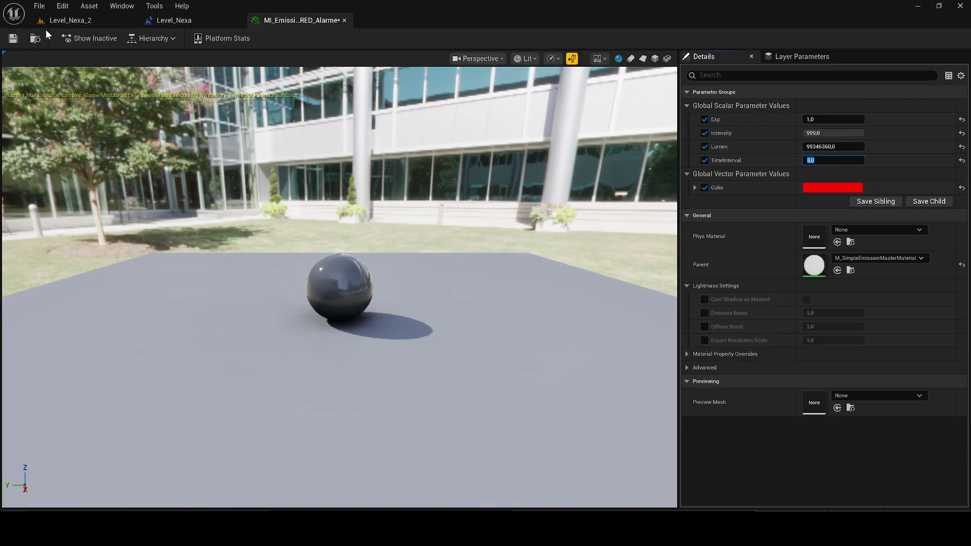
pyautogui.click(50, 20)
pyautogui.click(303, 22)
pyautogui.click(834, 160)
pyautogui.click(51, 21)
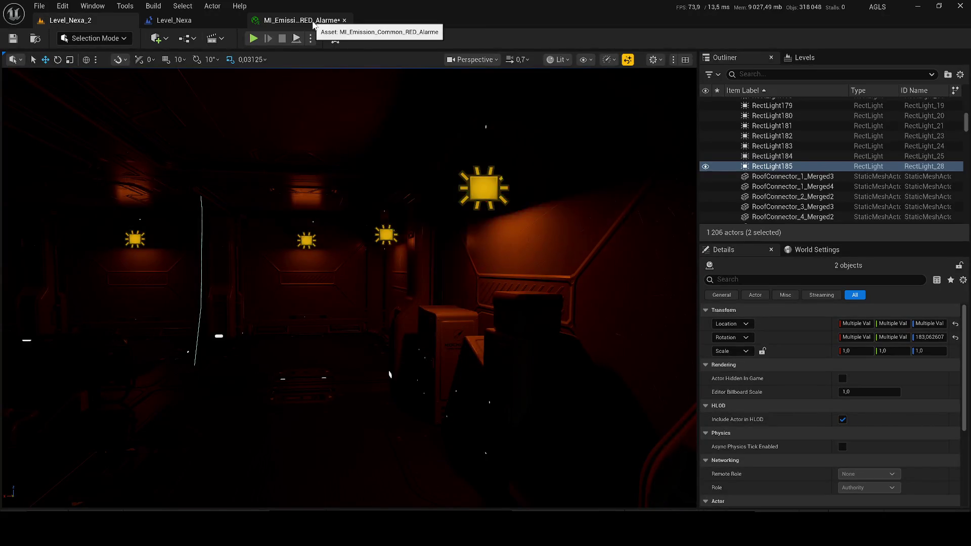
pyautogui.click(314, 23)
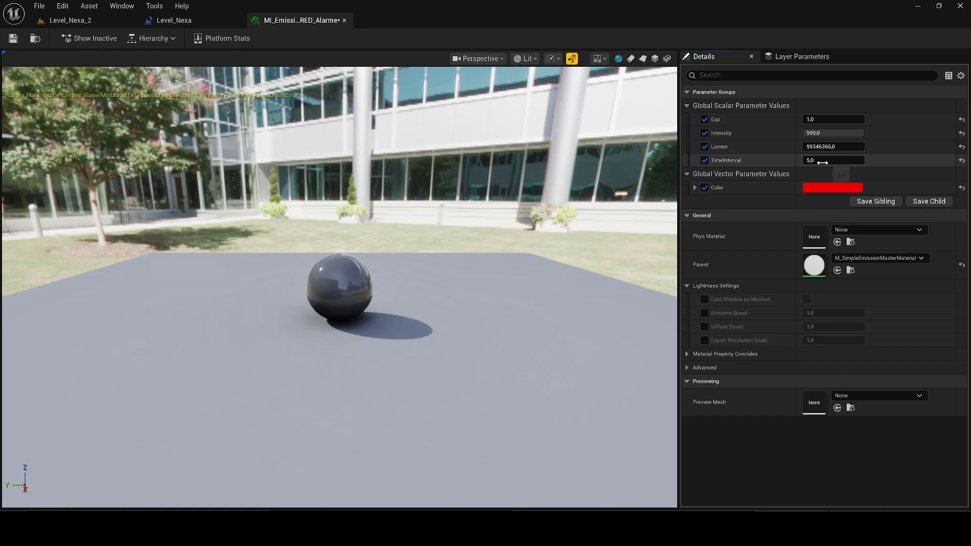
pyautogui.click(13, 39)
# Commit the final TimeInterval edit and watch the corridor's alarm lights blink.
pyautogui.click(61, 21)
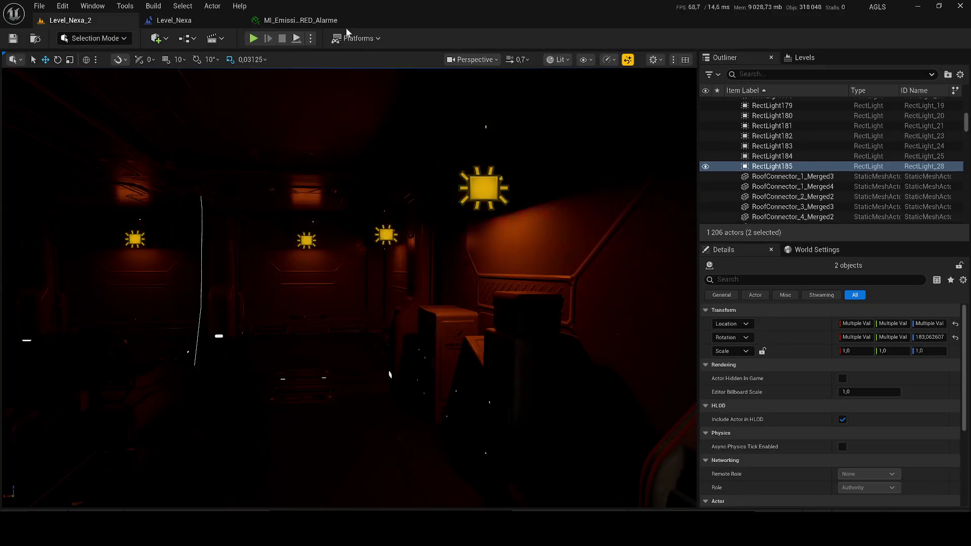
pyautogui.click(334, 27)
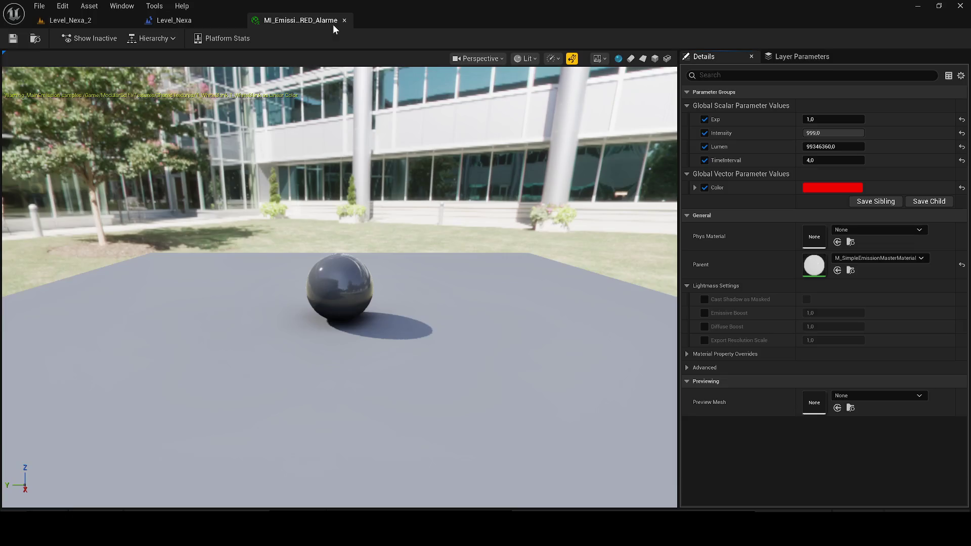
pyautogui.write('3')
pyautogui.press('Return')
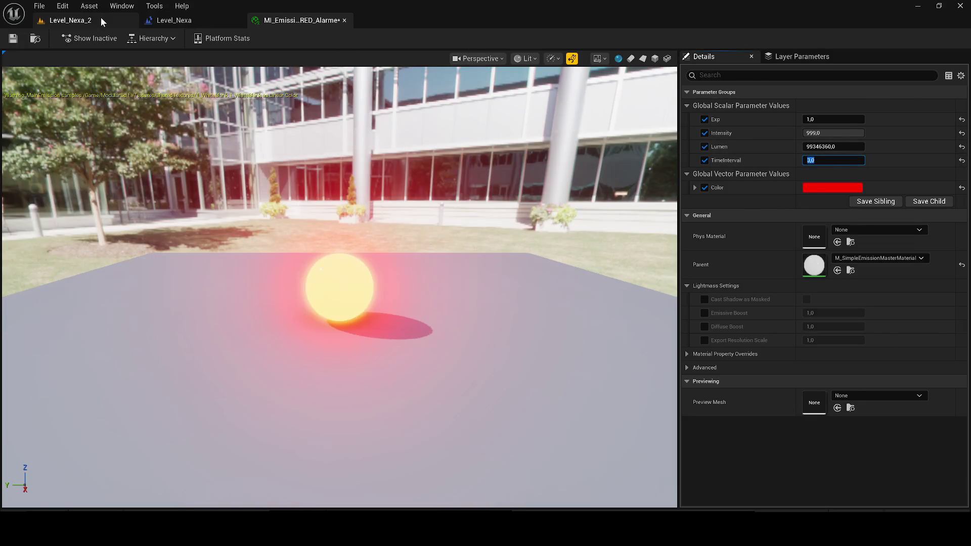
pyautogui.click(101, 18)
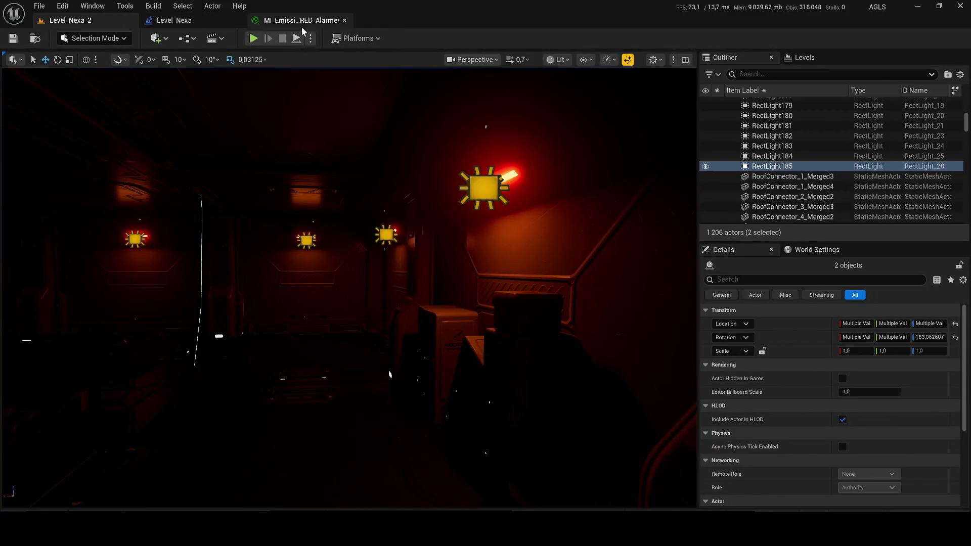
pyautogui.click(302, 20)
pyautogui.click(71, 20)
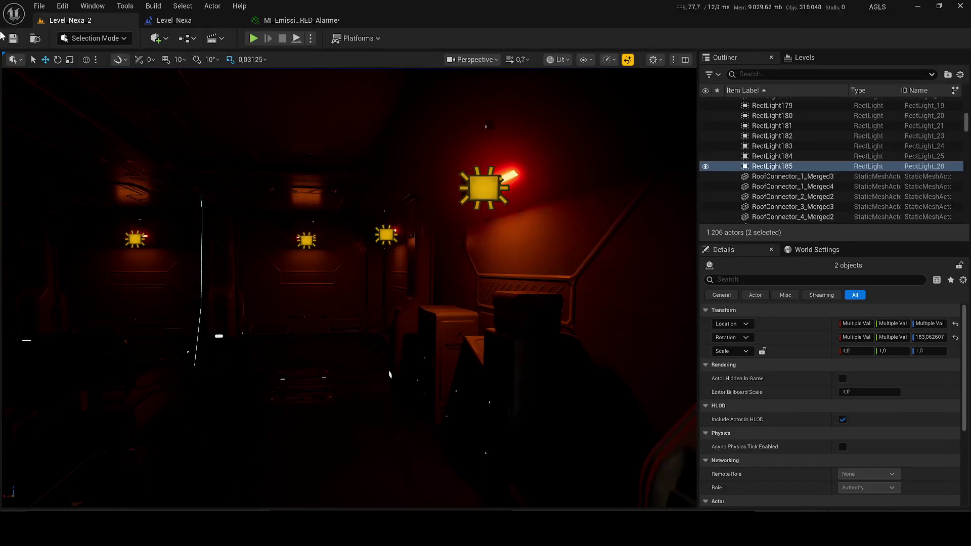
pyautogui.moveTo(402, 191)
pyautogui.mouseDown()
pyautogui.moveTo(344, 194)
pyautogui.moveTo(455, 195)
pyautogui.moveTo(455, 212)
pyautogui.moveTo(435, 225)
pyautogui.moveTo(455, 230)
pyautogui.moveTo(445, 232)
pyautogui.moveTo(445, 253)
pyautogui.moveTo(416, 234)
pyautogui.mouseUp()
# Start selecting corridor rect lights, including RectLight168 and RectLight167.
pyautogui.moveTo(259, 275); pyautogui.dragTo(259, 274)
pyautogui.click(286, 232)
pyautogui.moveTo(286, 232)
pyautogui.mouseDown()
pyautogui.moveTo(274, 230)
pyautogui.moveTo(286, 232)
pyautogui.mouseUp()
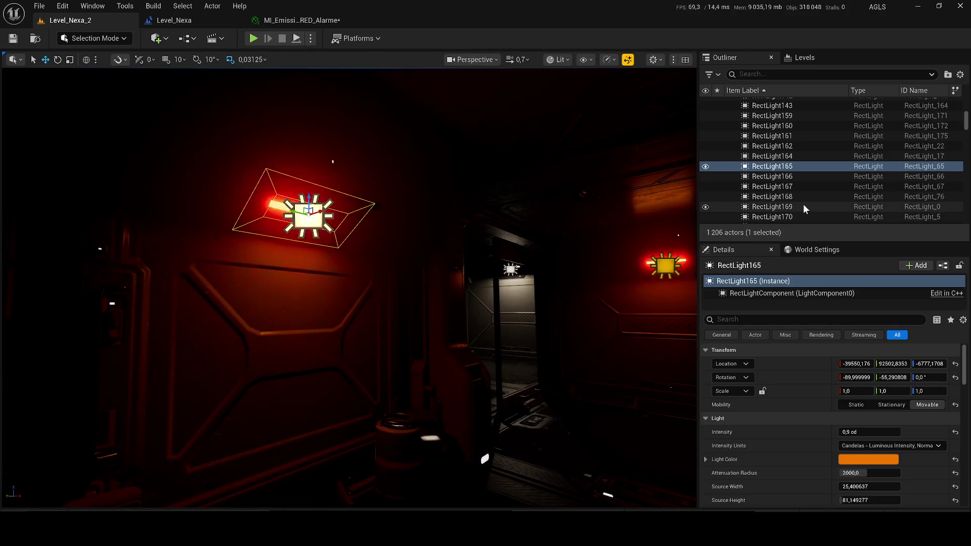
pyautogui.keyDown('ctrl'); pyautogui.click(665, 266); pyautogui.keyUp('ctrl')
pyautogui.moveTo(665, 266); pyautogui.dragTo(500, 245)
pyautogui.keyDown('ctrl'); pyautogui.click(362, 286); pyautogui.keyUp('ctrl')
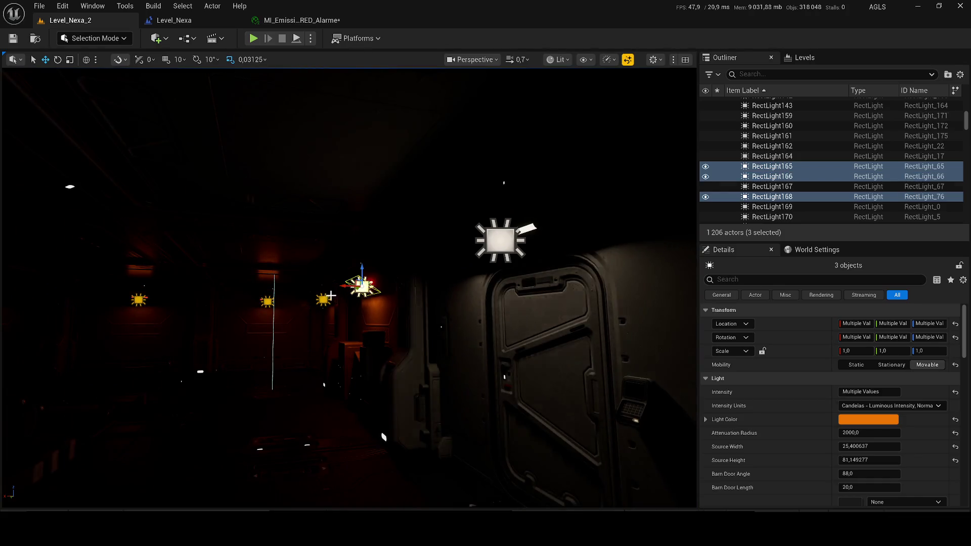
pyautogui.keyDown('ctrl'); pyautogui.click(328, 289); pyautogui.keyUp('ctrl')
pyautogui.keyDown('ctrl'); pyautogui.click(267, 302); pyautogui.keyUp('ctrl')
pyautogui.keyDown('ctrl'); pyautogui.click(326, 289); pyautogui.keyUp('ctrl')
# Add RectLight175, 176, 183, 181, 171 and others until 17 lights are selected.
pyautogui.moveTo(346, 289); pyautogui.dragTo(257, 282)
pyautogui.keyDown('ctrl'); pyautogui.click(210, 285); pyautogui.keyUp('ctrl')
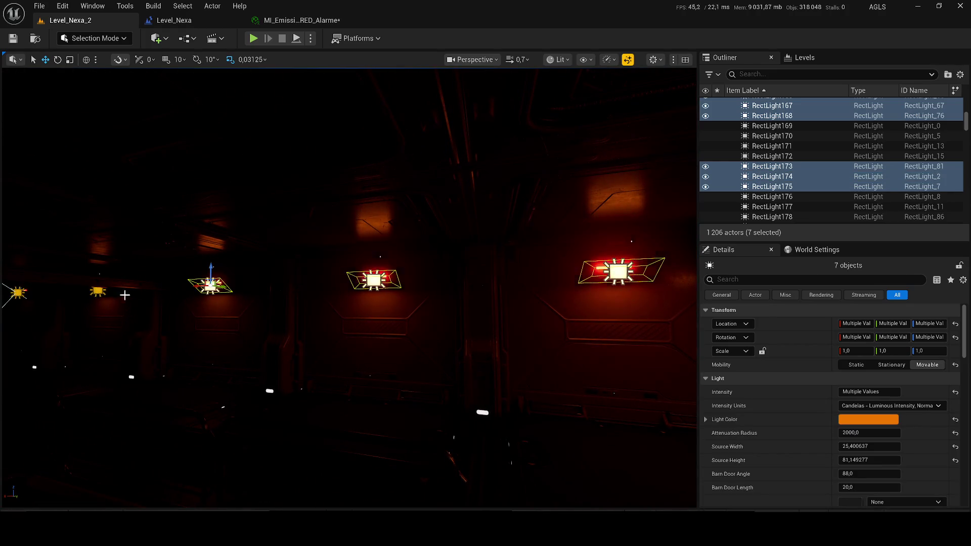
pyautogui.keyDown('ctrl'); pyautogui.click(97, 295); pyautogui.keyUp('ctrl')
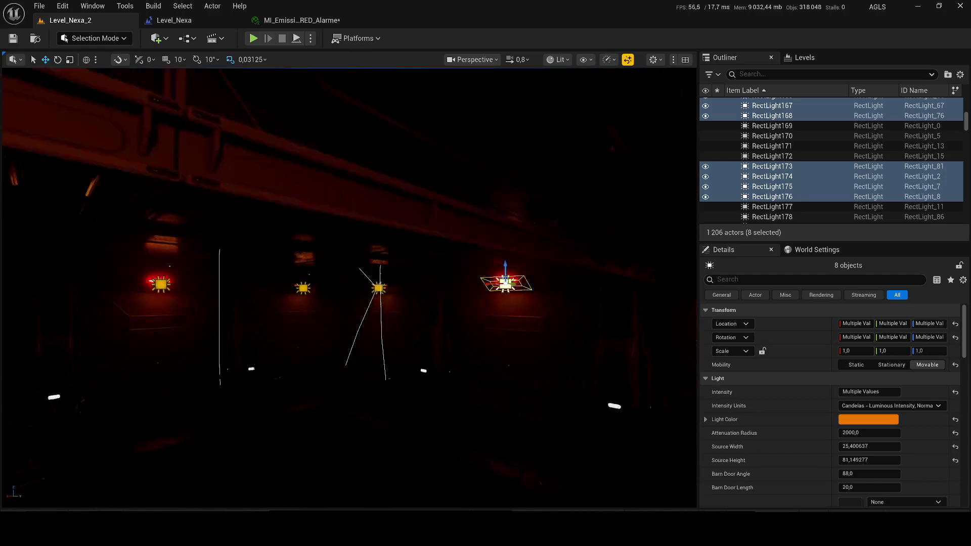
pyautogui.keyDown('ctrl'); pyautogui.click(469, 288); pyautogui.keyUp('ctrl')
pyautogui.keyDown('ctrl'); pyautogui.click(373, 288); pyautogui.keyUp('ctrl')
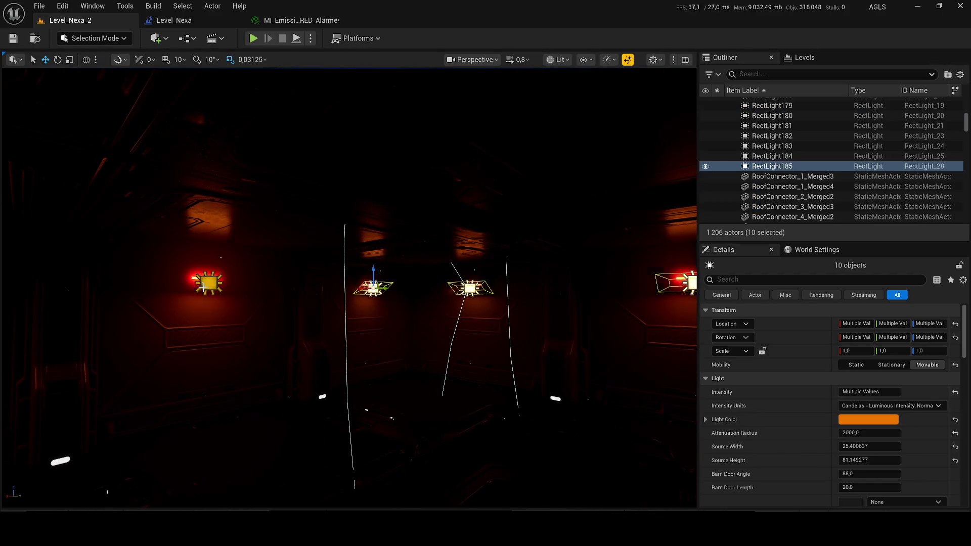
pyautogui.keyDown('ctrl'); pyautogui.click(207, 285); pyautogui.keyUp('ctrl')
pyautogui.moveTo(205, 287); pyautogui.dragTo(281, 293)
pyautogui.keyDown('ctrl'); pyautogui.click(385, 284); pyautogui.keyUp('ctrl')
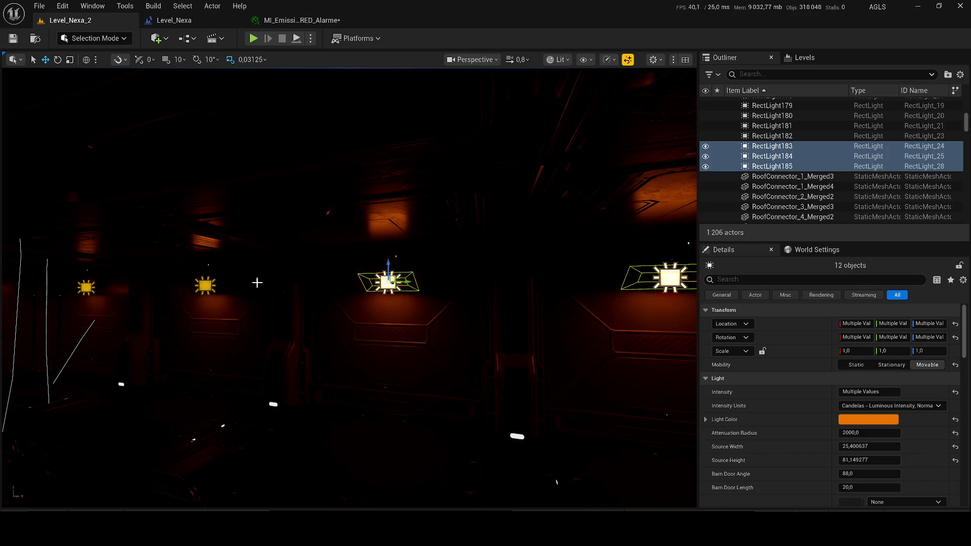
pyautogui.keyDown('ctrl'); pyautogui.click(87, 290); pyautogui.keyUp('ctrl')
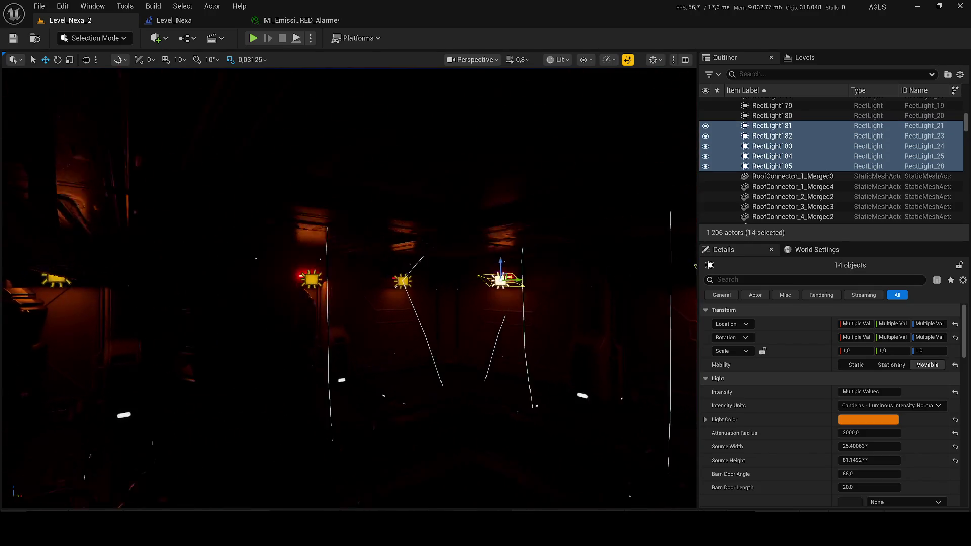
pyautogui.moveTo(434, 271); pyautogui.dragTo(434, 270)
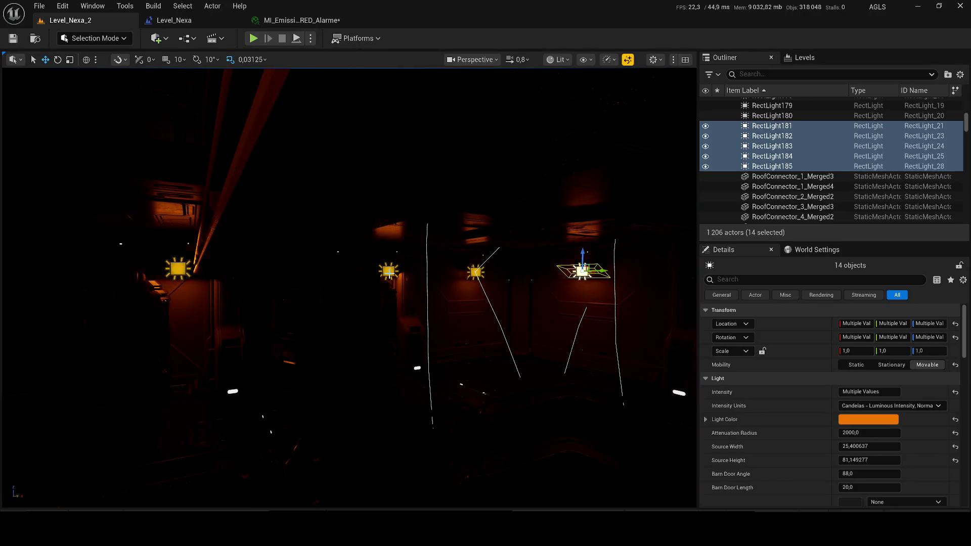
pyautogui.keyDown('ctrl'); pyautogui.click(178, 278); pyautogui.keyUp('ctrl')
pyautogui.moveTo(177, 277); pyautogui.dragTo(177, 278)
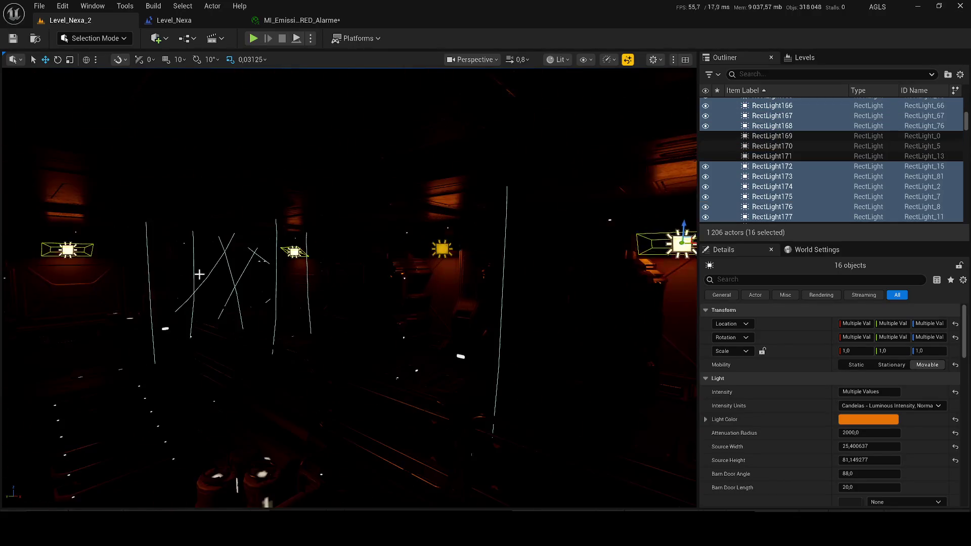
pyautogui.keyDown('ctrl'); pyautogui.click(444, 249); pyautogui.keyUp('ctrl')
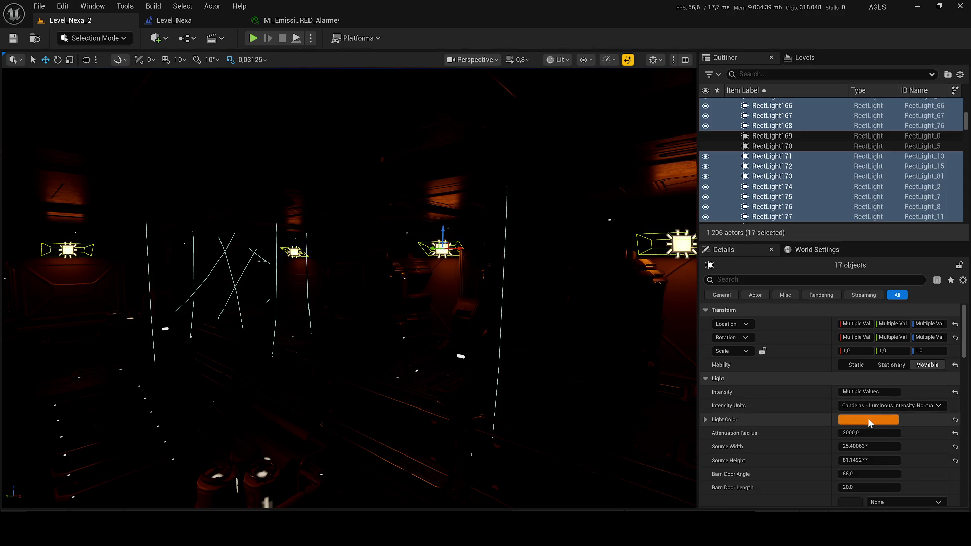
pyautogui.click(883, 420)
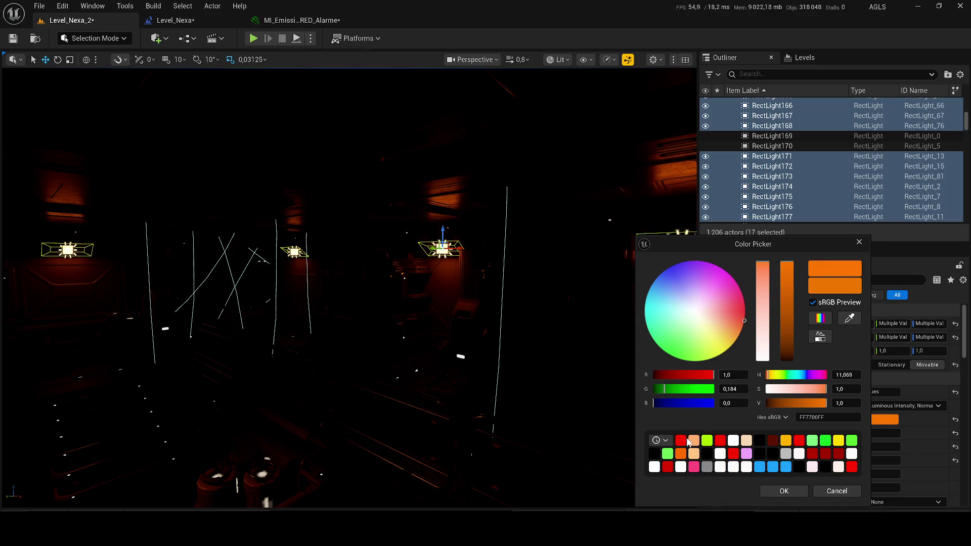
# Make the selected lights red, group them, and save the level.
pyautogui.click(682, 441)
pyautogui.click(782, 491)
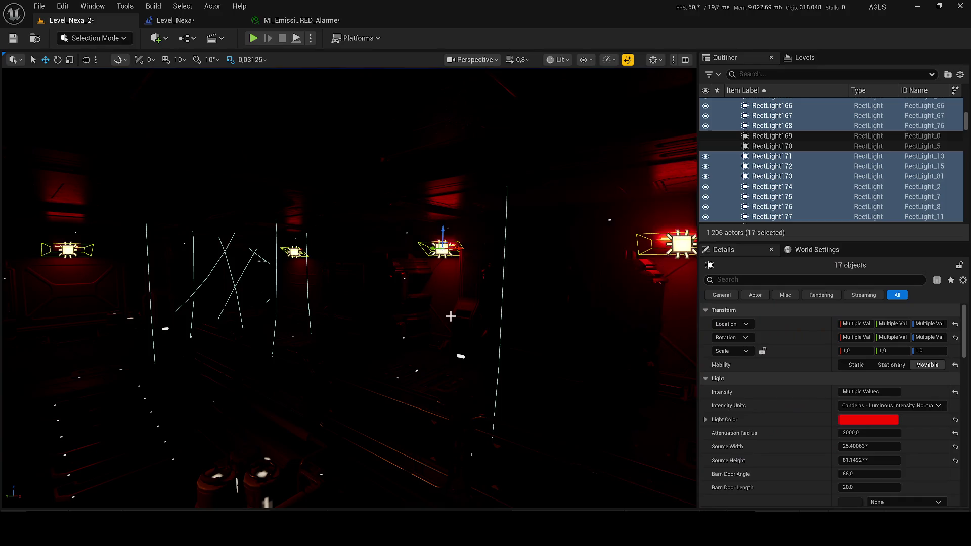
pyautogui.scroll(5, 450, 316)
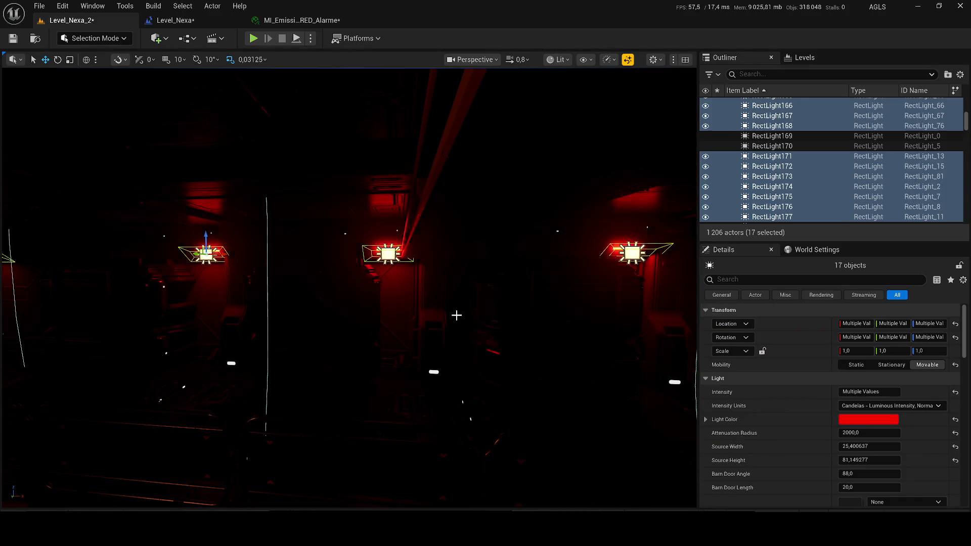
pyautogui.hotkey('ctrl', 'g')
pyautogui.hotkey('ctrl', 's')
# Toggle GroupActor1's visibility off and back on.
pyautogui.scroll(-5, 456, 315)
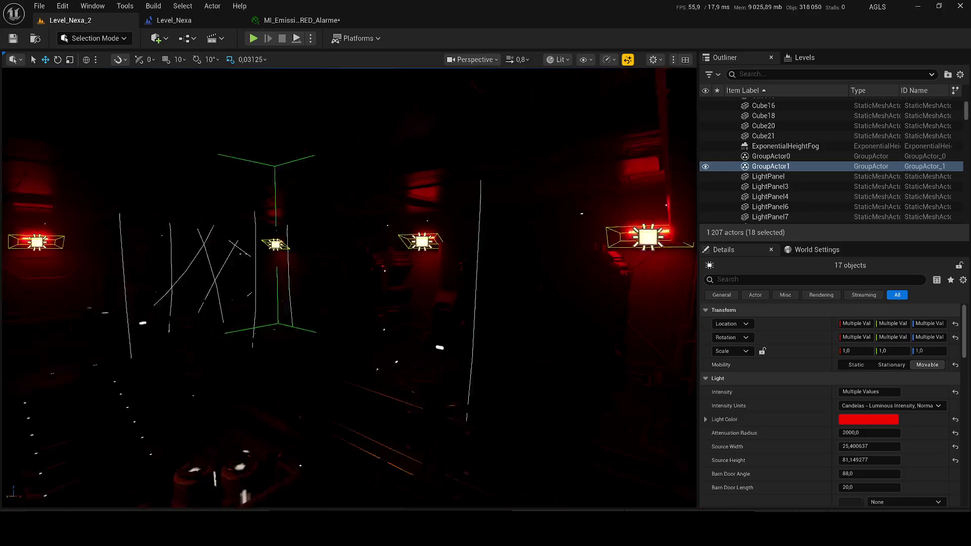
pyautogui.click(706, 167)
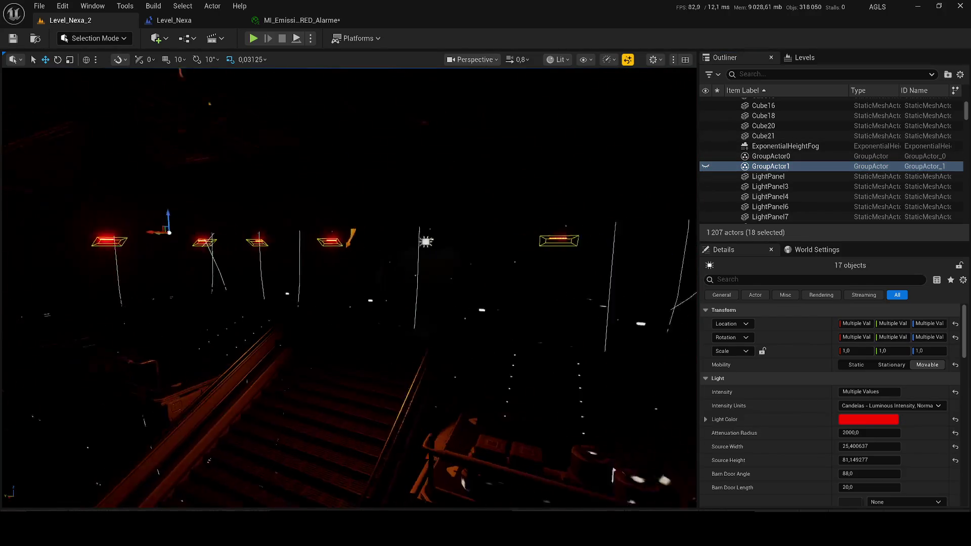
pyautogui.scroll(-10, 584, 183)
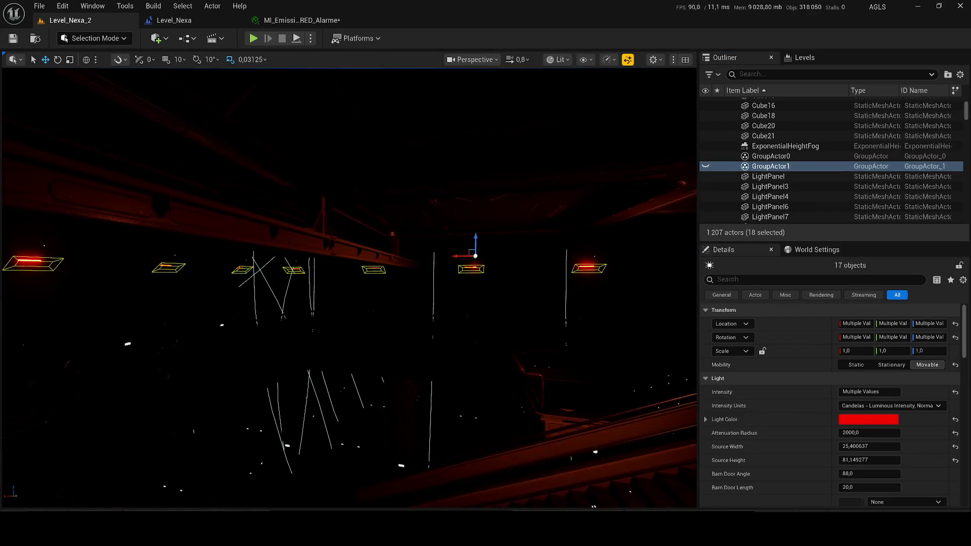
pyautogui.click(705, 167)
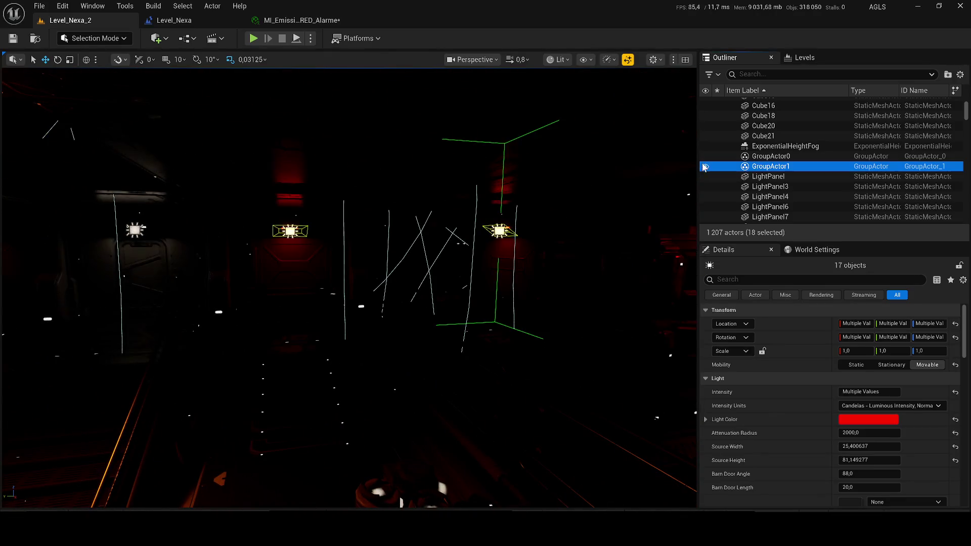
pyautogui.scroll(4, 472, 254)
# Set the grouped lights' intensity to 1 and save the level.
pyautogui.click(878, 394)
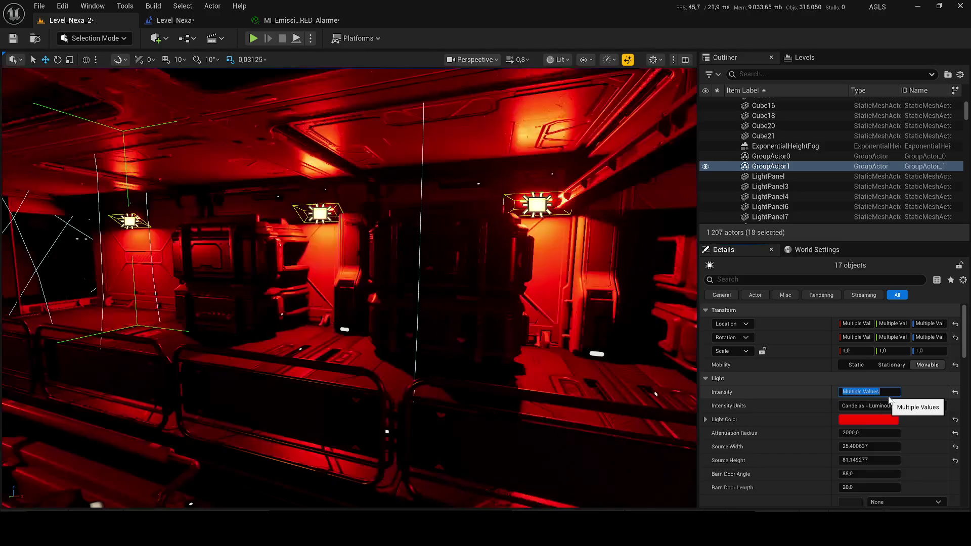
pyautogui.write('1')
pyautogui.press('Return')
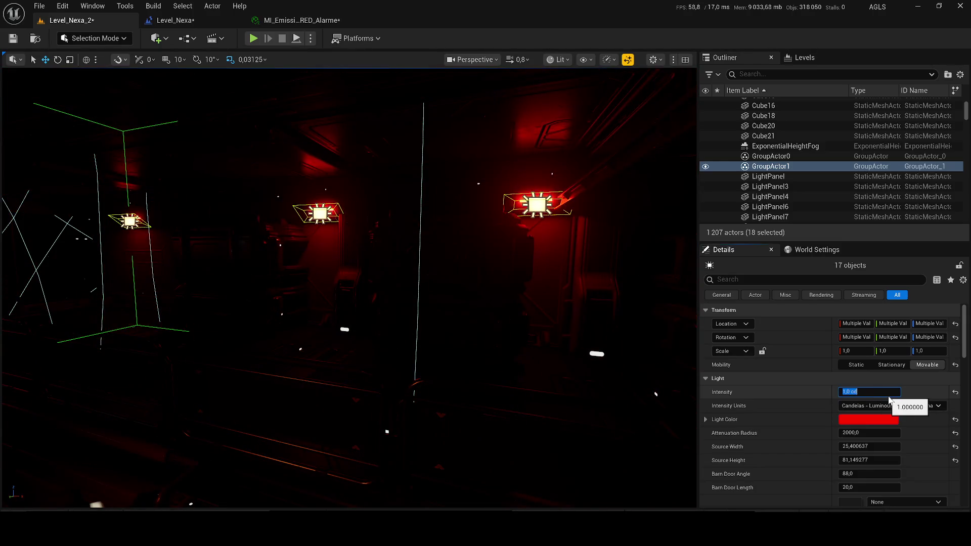
pyautogui.hotkey('ctrl', 's')
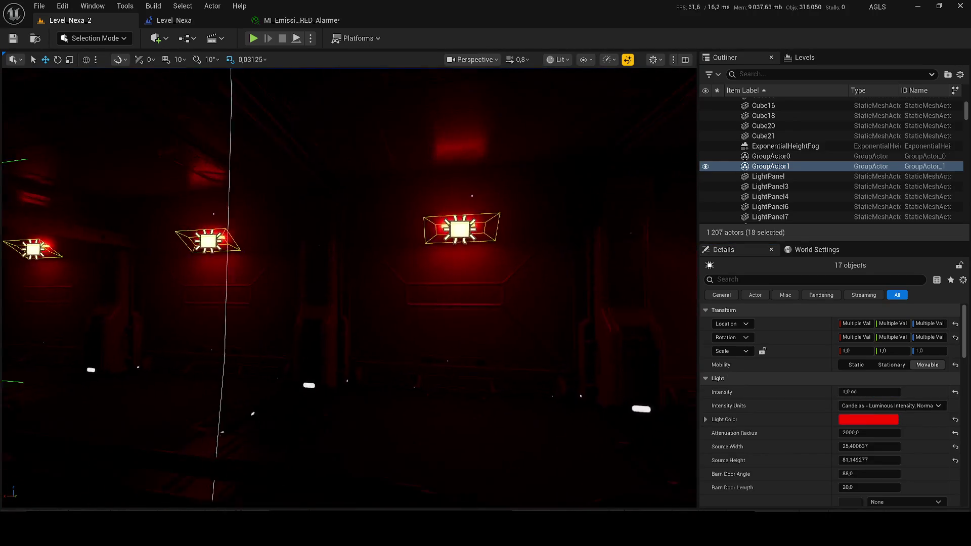
pyautogui.click(187, 40)
# Open the Level Blueprint, add a Custom Event node, and rename it ANOMALIE DETECTEE.
pyautogui.click(225, 108)
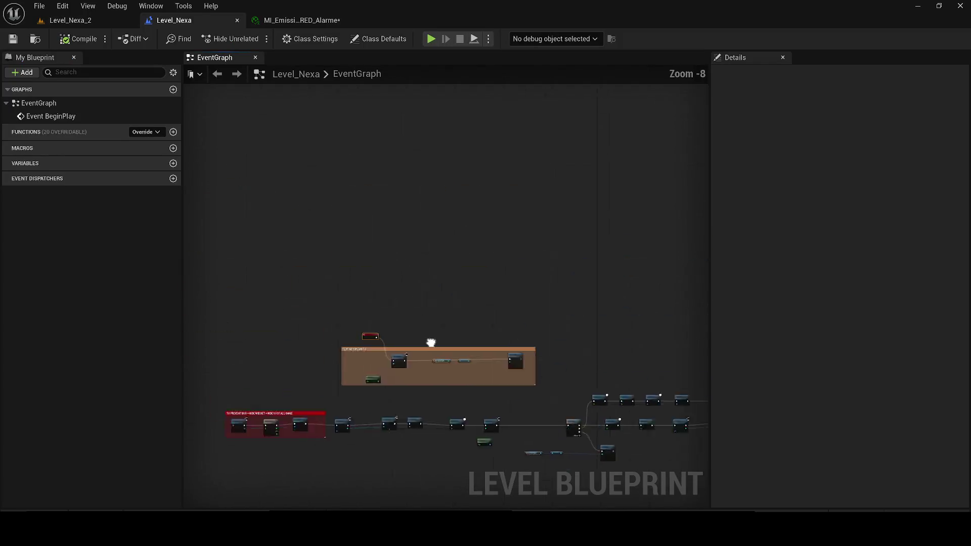
pyautogui.rightClick(395, 259)
pyautogui.write('custom event')
pyautogui.press('Return')
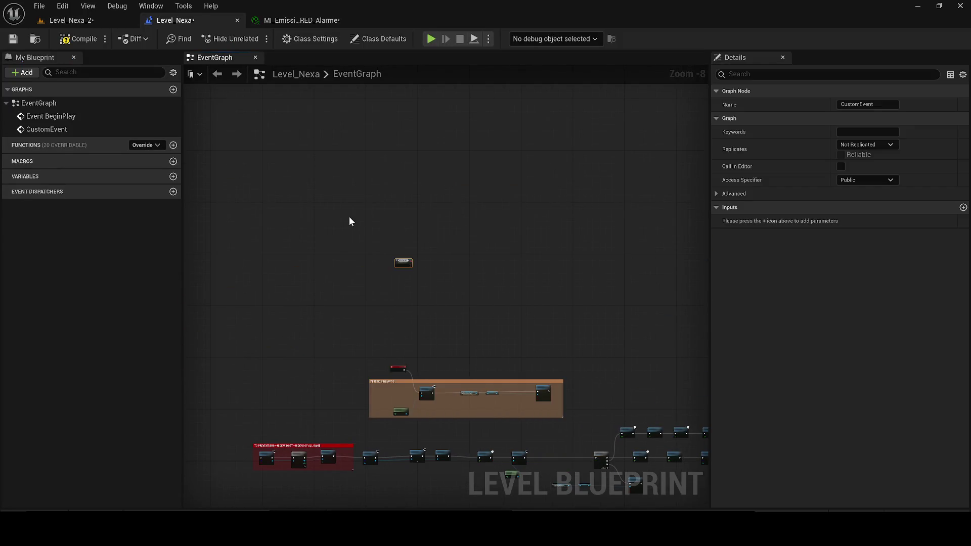
pyautogui.scroll(8, 349, 217)
pyautogui.moveTo(594, 373); pyautogui.dragTo(342, 279)
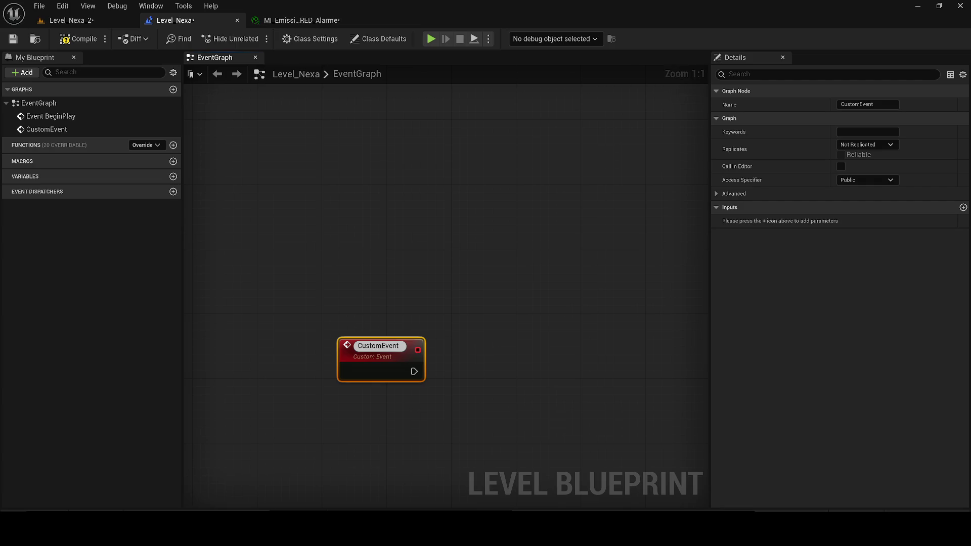
pyautogui.click(393, 338)
pyautogui.moveTo(372, 340); pyautogui.dragTo(332, 249)
pyautogui.doubleClick(287, 135)
pyautogui.write('ANOMALIE DETECTEE')
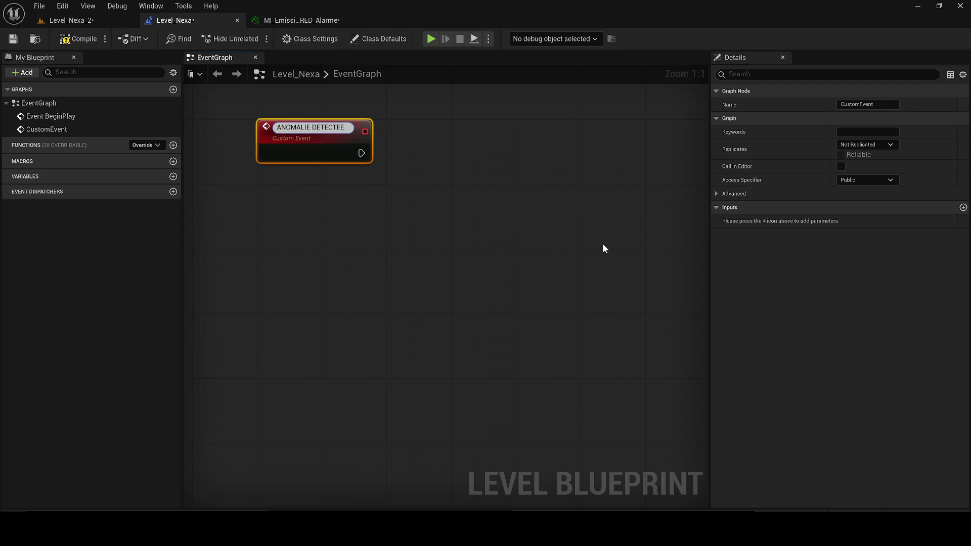
pyautogui.press('Return')
pyautogui.click(602, 244)
pyautogui.scroll(-4, 508, 250)
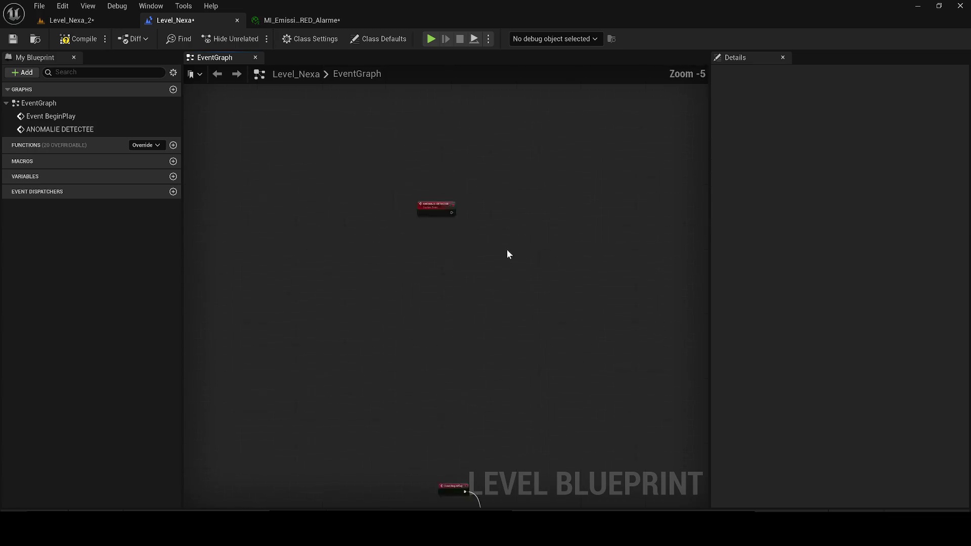
# Add references to the 17 selected rect lights under ANOMALIE DETECTEE and save the blueprint.
pyautogui.rightClick(459, 231)
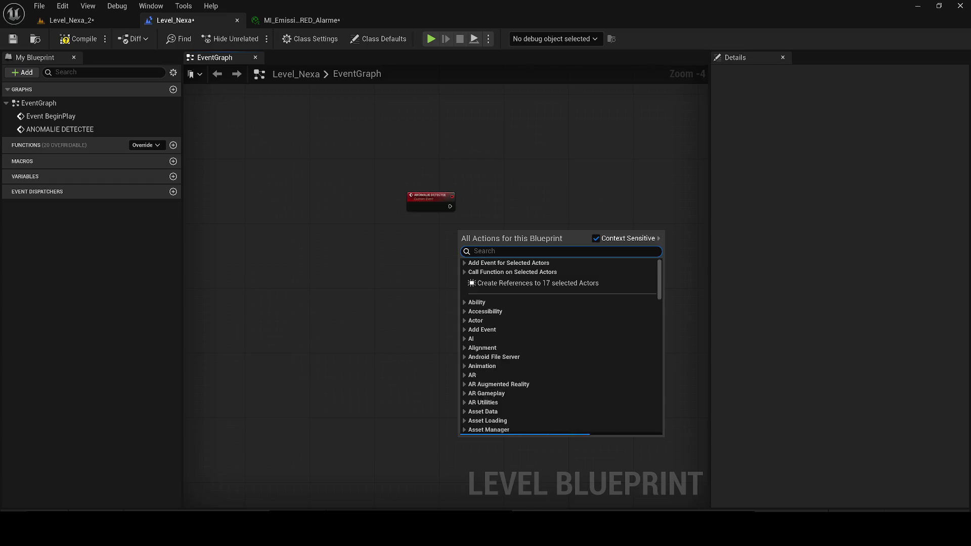
pyautogui.click(464, 263)
pyautogui.click(494, 301)
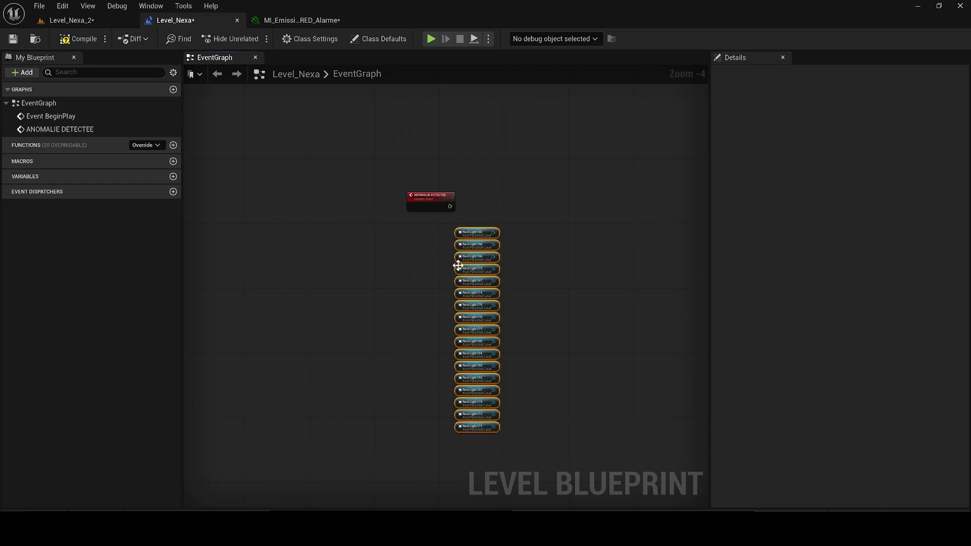
pyautogui.moveTo(483, 248); pyautogui.dragTo(390, 252)
pyautogui.scroll(1, 385, 251)
pyautogui.scroll(-2, 385, 251)
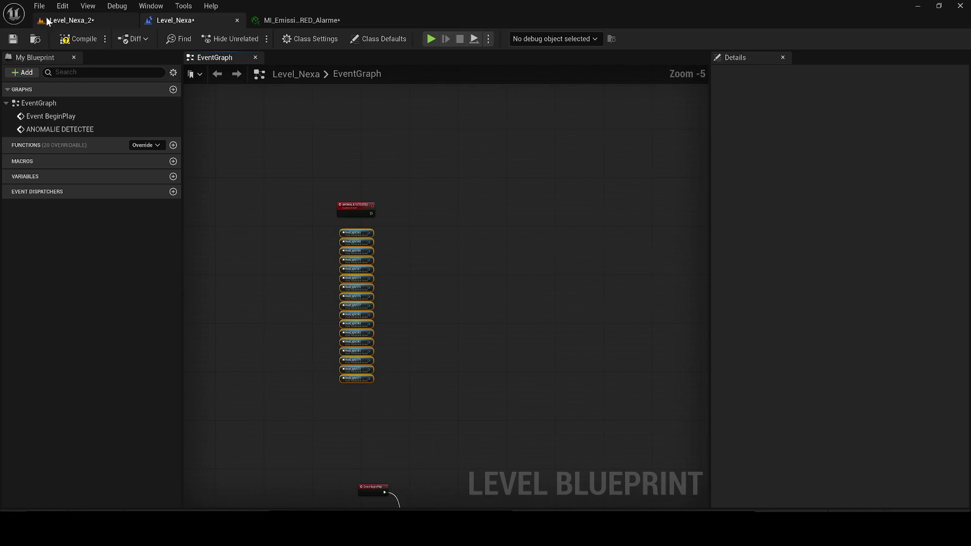
pyautogui.click(13, 39)
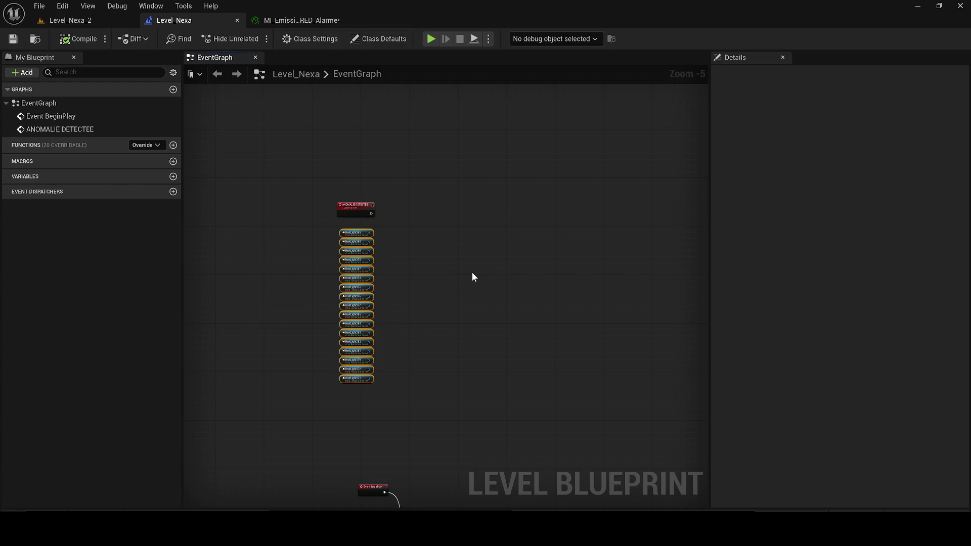
# Inspect the RED_Alarme material instance, then close its tab.
pyautogui.click(298, 21)
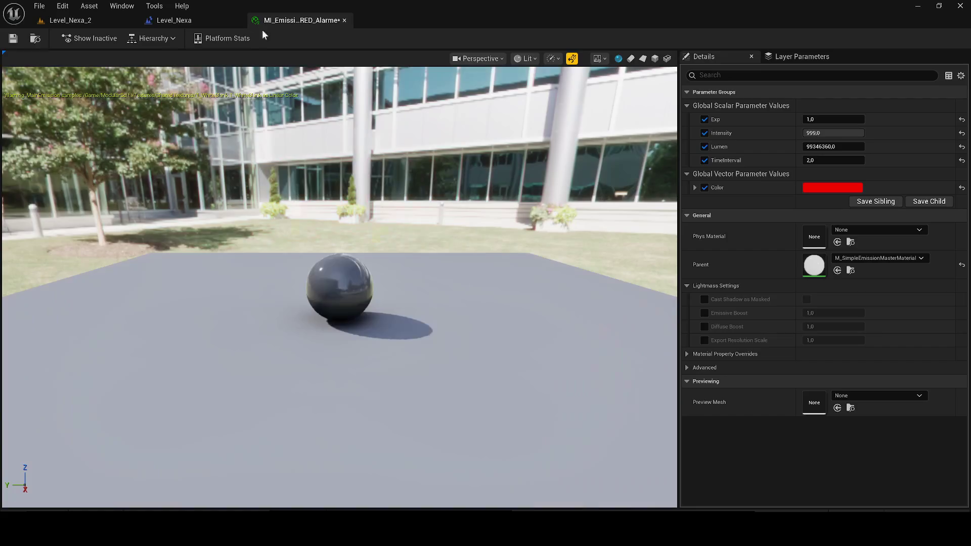
pyautogui.click(344, 22)
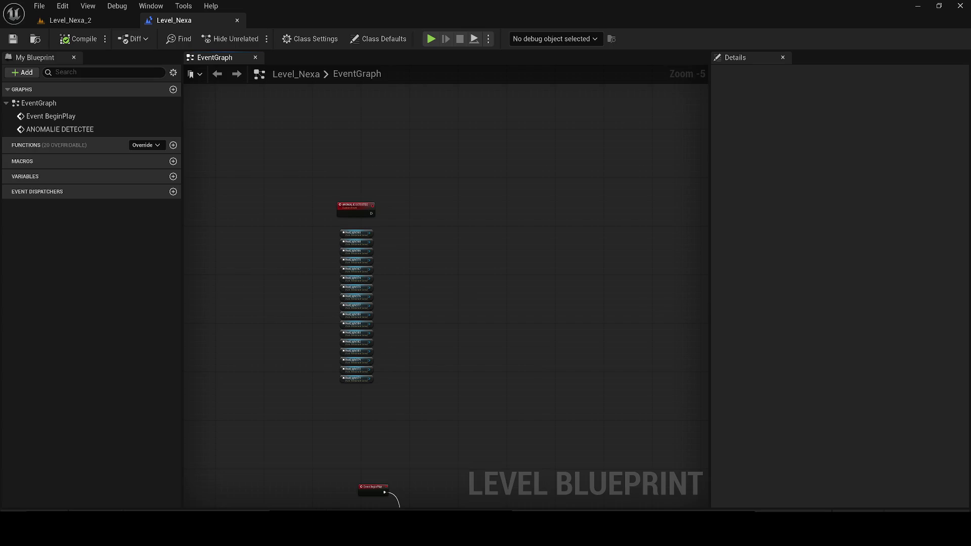
pyautogui.scroll(2, 334, 263)
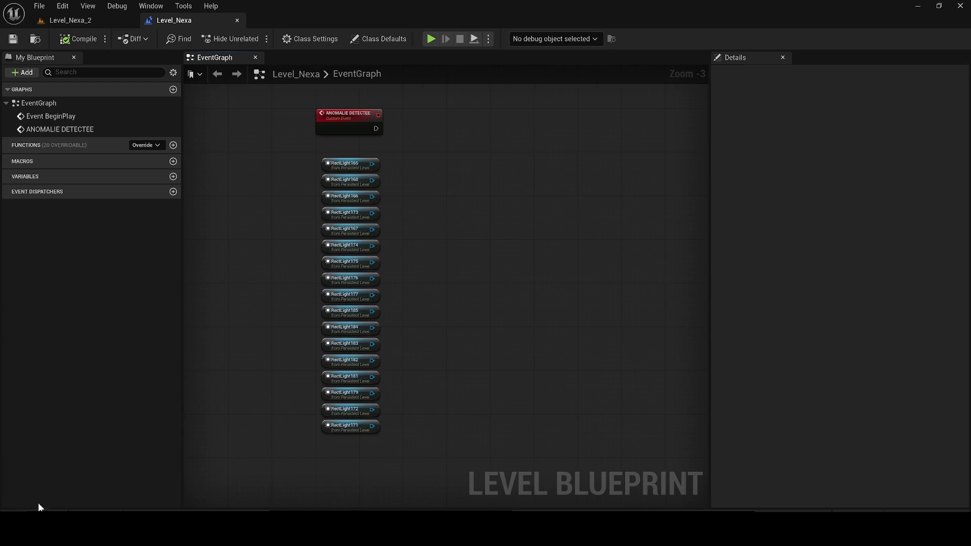
# Search the Content folder for main_ma and open the Main_Mapss level.
pyautogui.hotkey('ctrl', 'space')
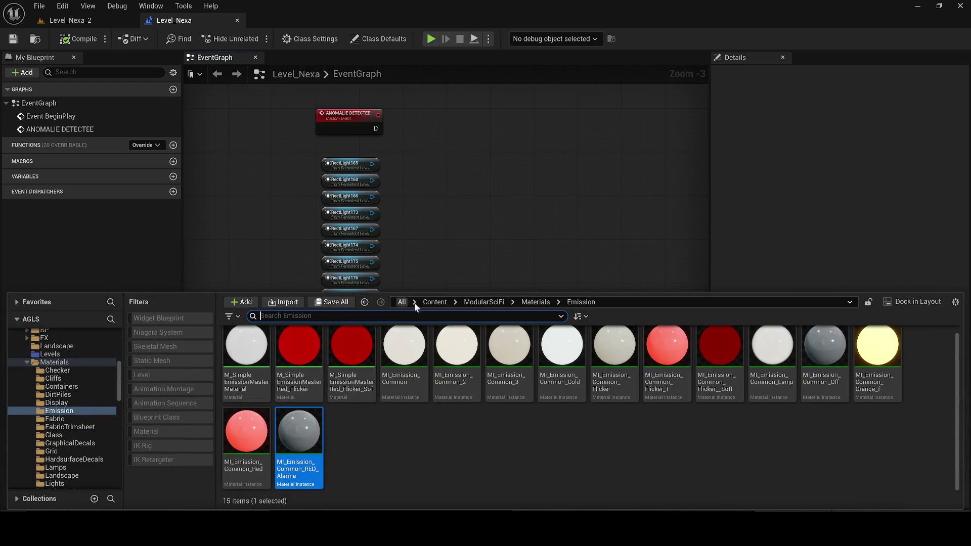
pyautogui.click(430, 302)
pyautogui.write('ma')
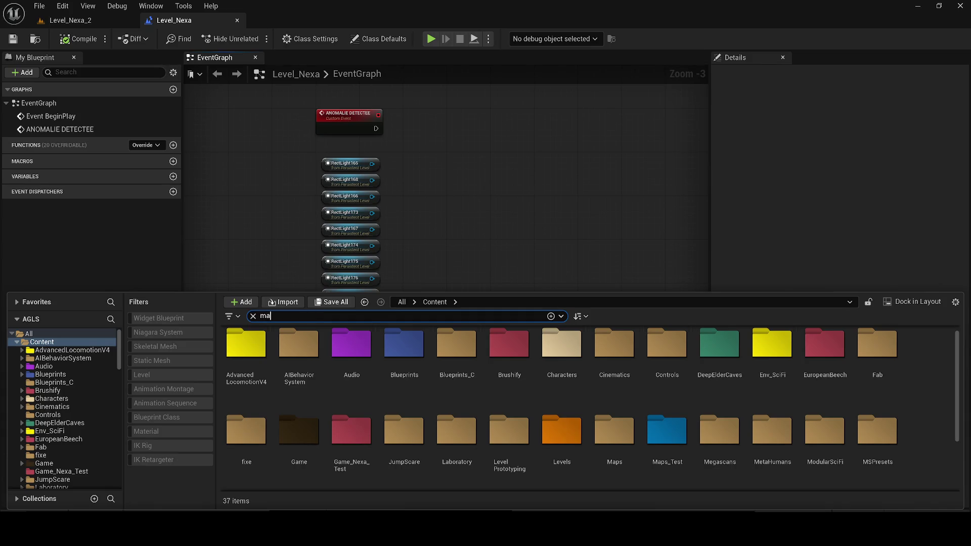
pyautogui.write('in_ma')
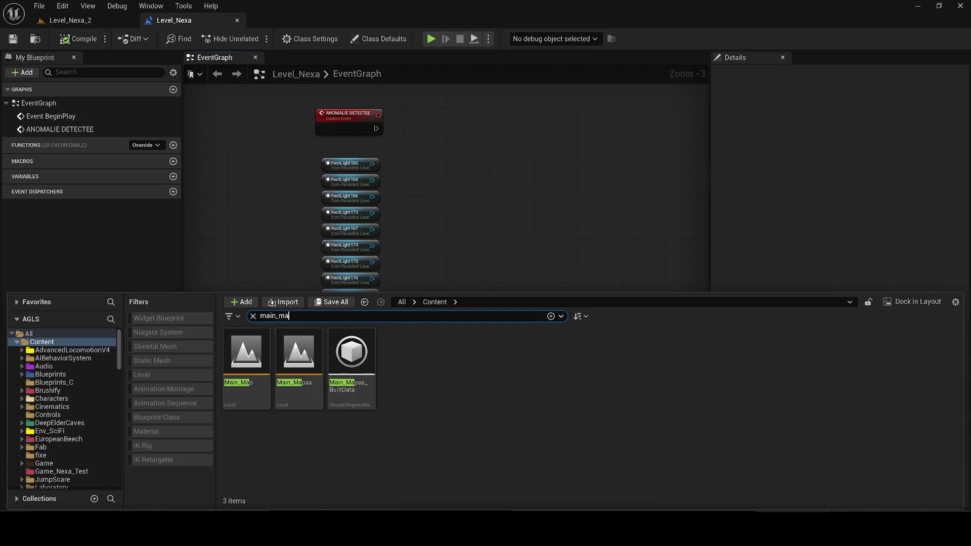
pyautogui.click(335, 377)
pyautogui.click(311, 371)
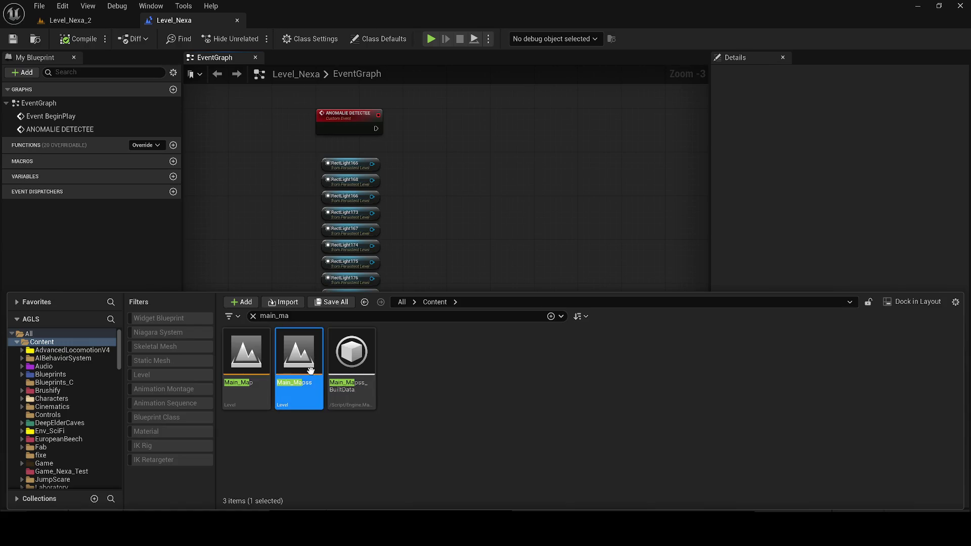
pyautogui.doubleClick(311, 371)
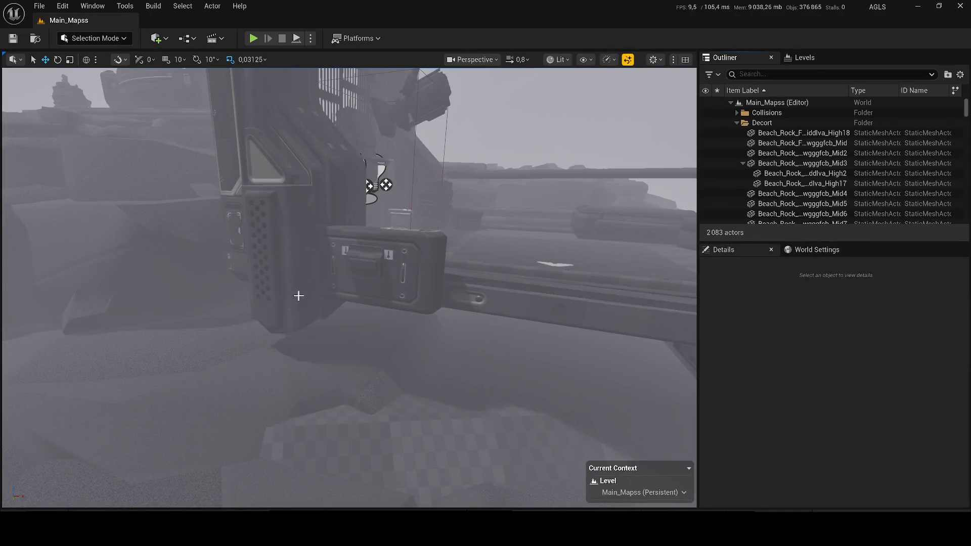
# Play Main_Mapss in the selected viewport, then stop the session.
pyautogui.scroll(-5, 310, 308)
pyautogui.scroll(8, 341, 272)
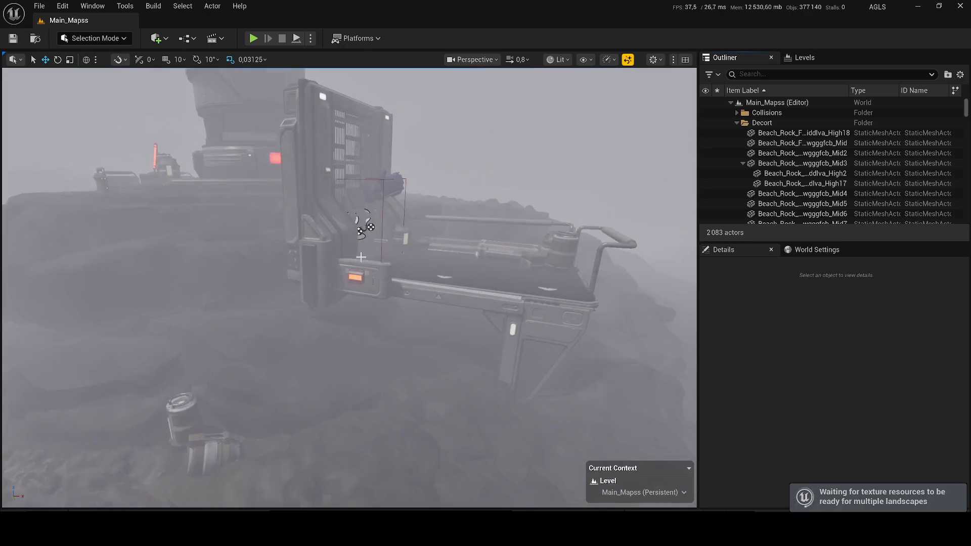
pyautogui.click(312, 40)
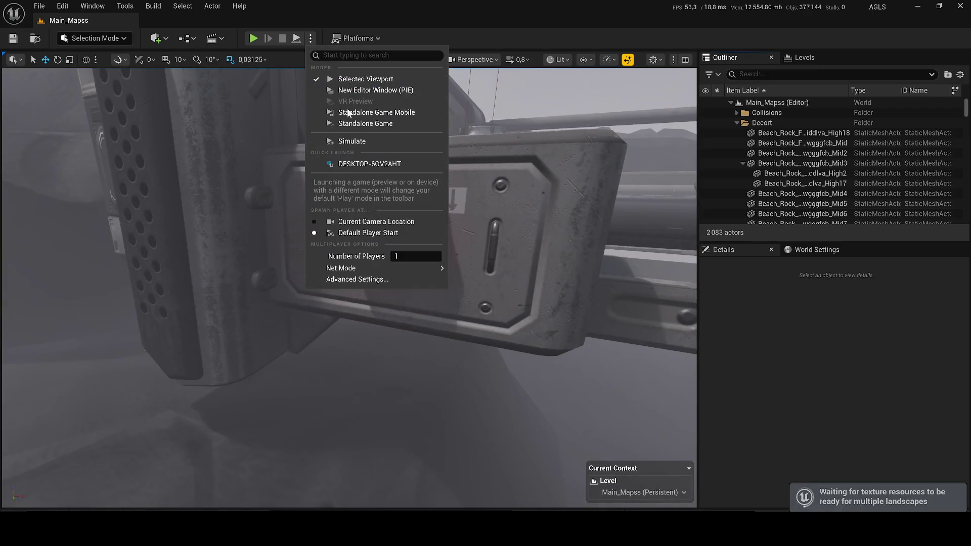
pyautogui.click(338, 138)
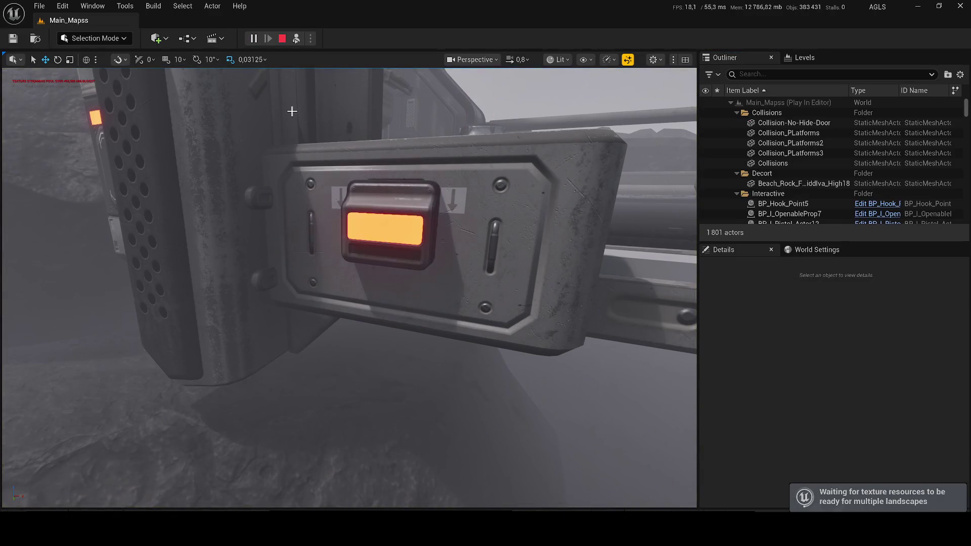
pyautogui.click(358, 279)
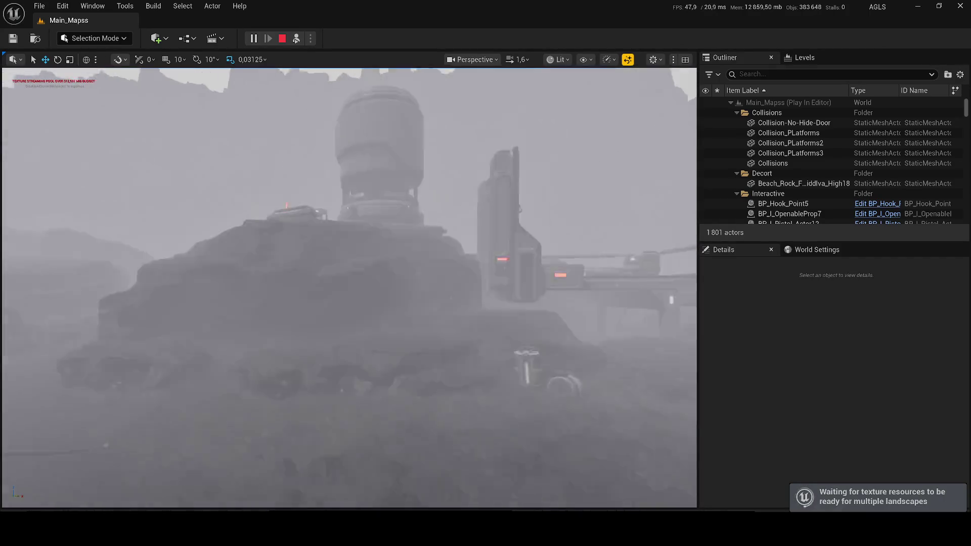
pyautogui.press('Escape')
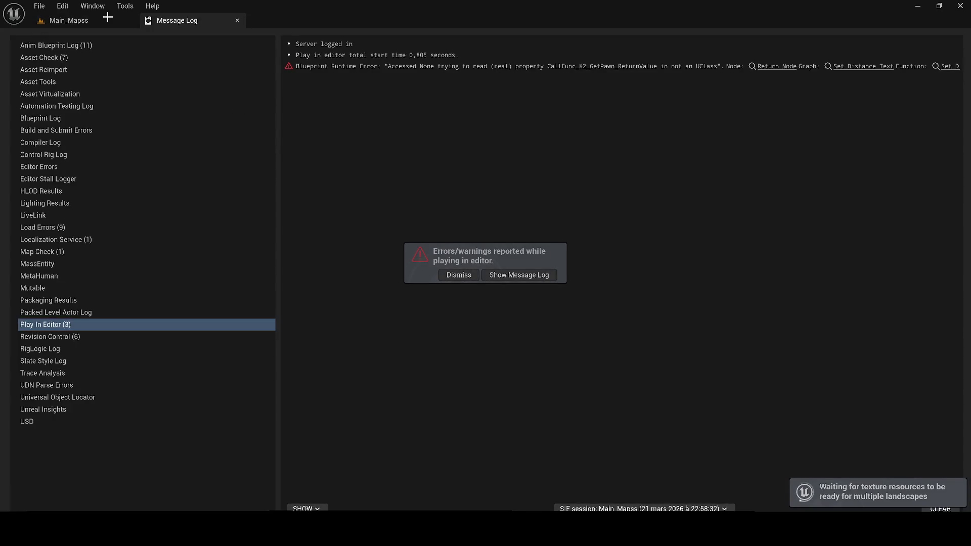
# Open the Main_Mapss Level Blueprint and pan to its node network and yellow comment box.
pyautogui.click(85, 21)
pyautogui.click(193, 39)
pyautogui.click(229, 112)
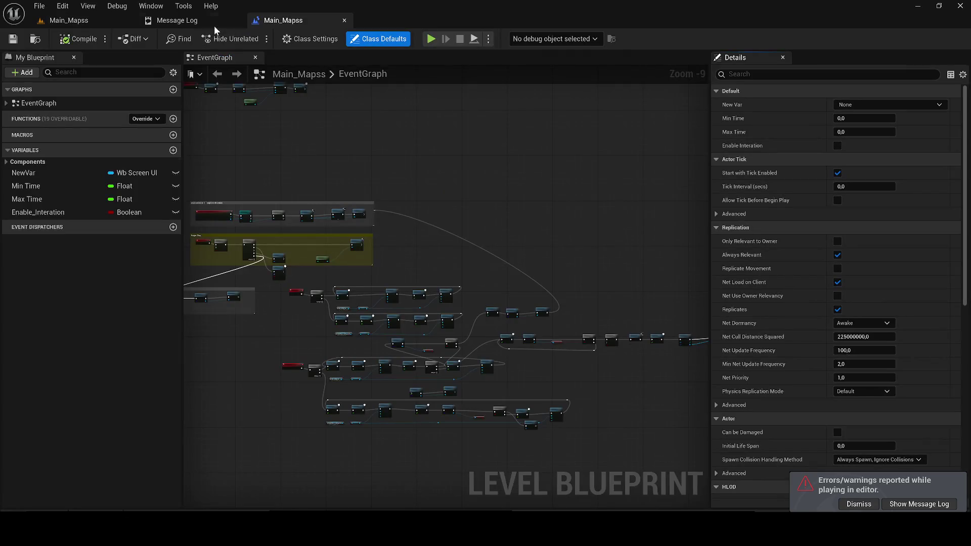
pyautogui.moveTo(342, 280); pyautogui.dragTo(373, 270)
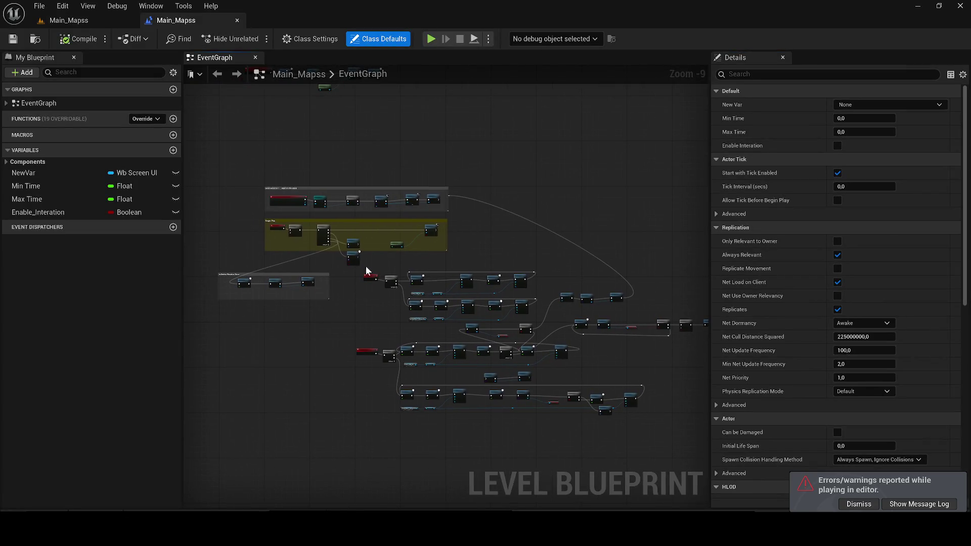
pyautogui.scroll(-1, 244, 198)
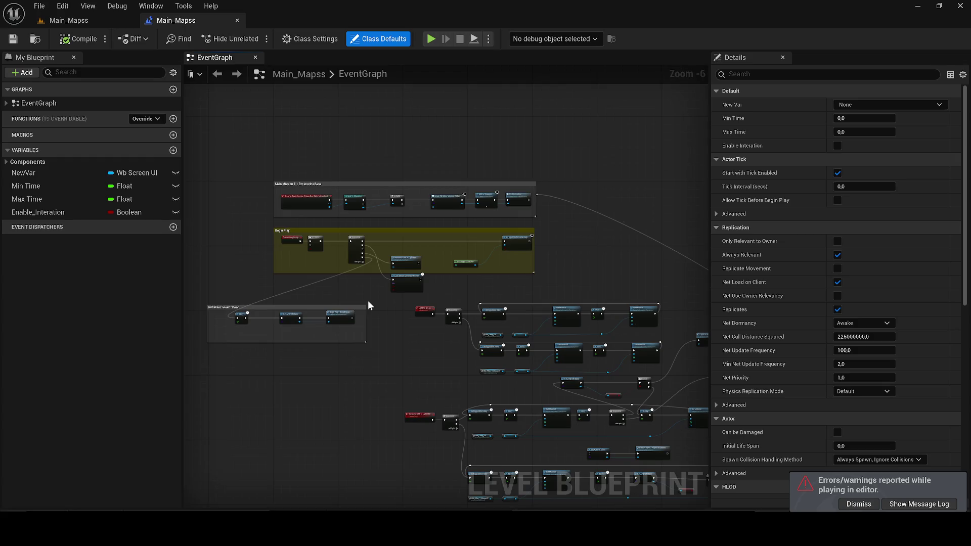
pyautogui.scroll(7, 384, 296)
pyautogui.moveTo(401, 293); pyautogui.dragTo(198, 220)
pyautogui.scroll(-2, 198, 220)
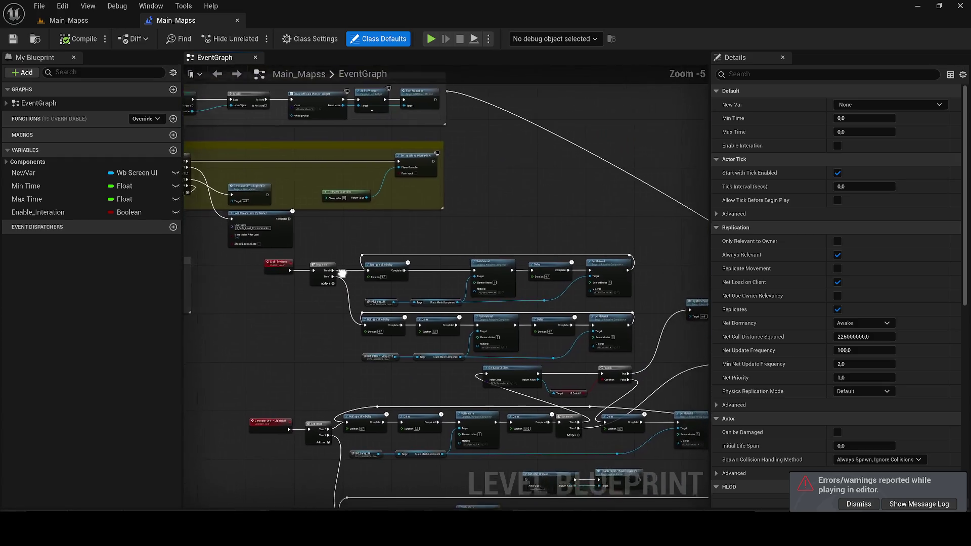
pyautogui.moveTo(247, 174)
pyautogui.mouseDown()
pyautogui.moveTo(298, 204)
pyautogui.moveTo(293, 233)
pyautogui.moveTo(506, 311)
pyautogui.moveTo(635, 326)
pyautogui.moveTo(646, 317)
pyautogui.mouseUp()
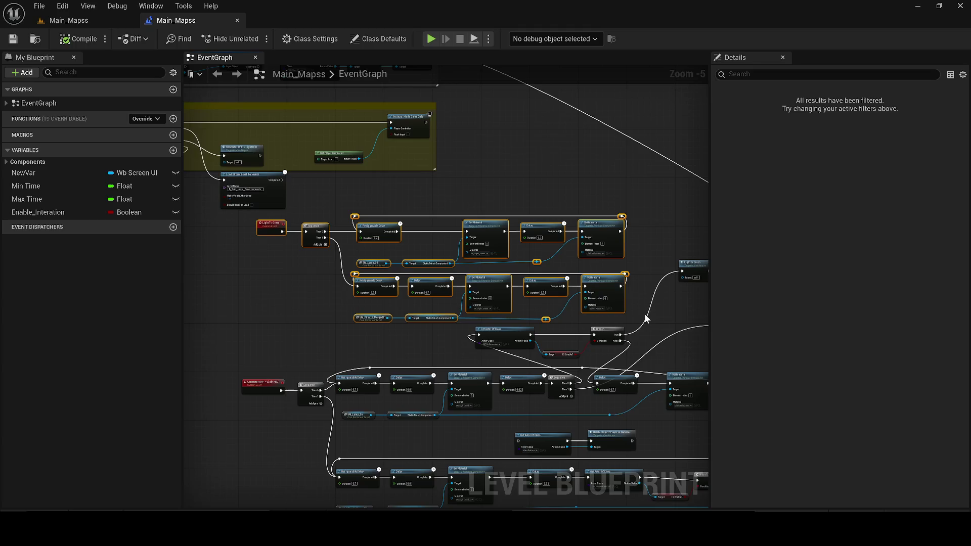
# Select the light-blinking node group, then search 'nexa 2' and load Level_Nexa_2, saving pending assets.
pyautogui.moveTo(244, 217)
pyautogui.mouseDown()
pyautogui.moveTo(302, 218)
pyautogui.moveTo(435, 283)
pyautogui.moveTo(624, 321)
pyautogui.mouseUp()
pyautogui.click(323, 315)
pyautogui.hotkey('ctrl', 'space')
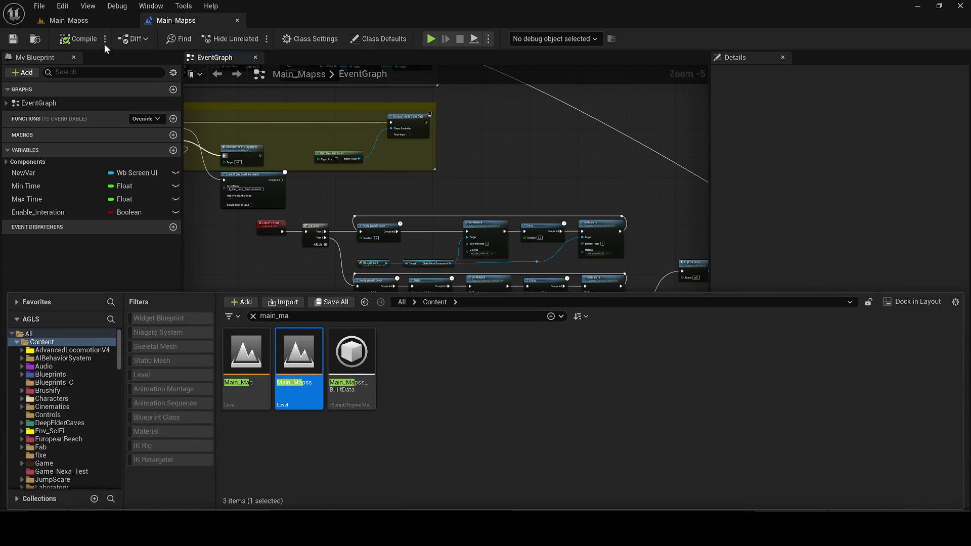
pyautogui.write('nexa 2')
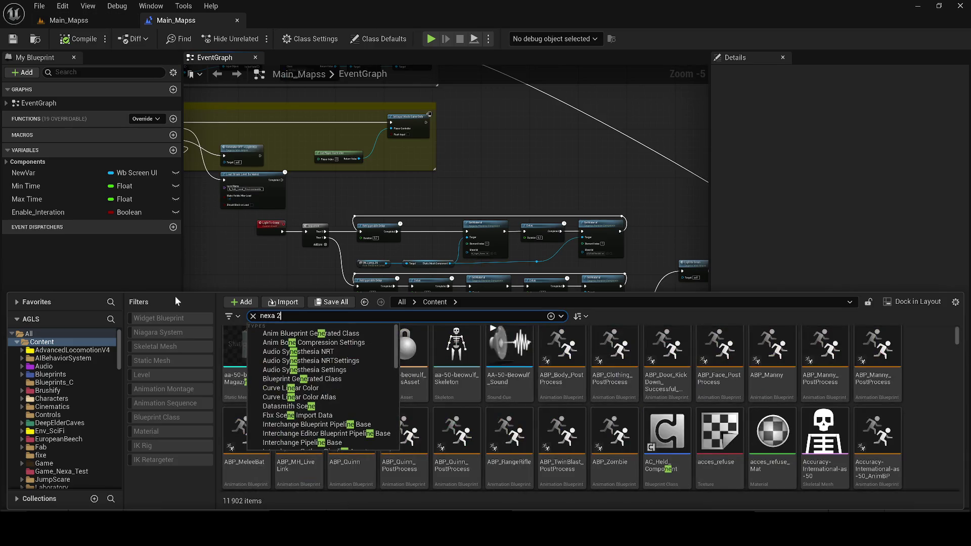
pyautogui.doubleClick(248, 469)
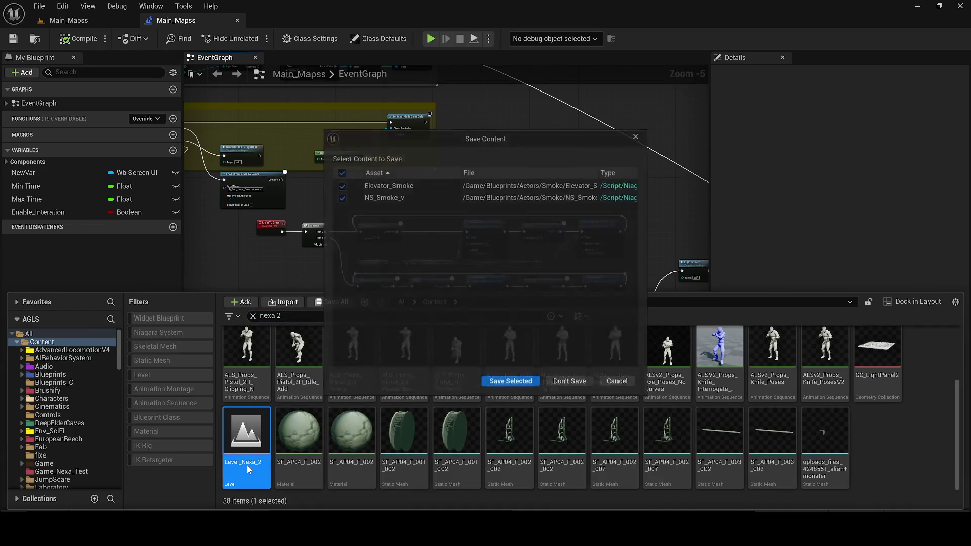
pyautogui.click(520, 381)
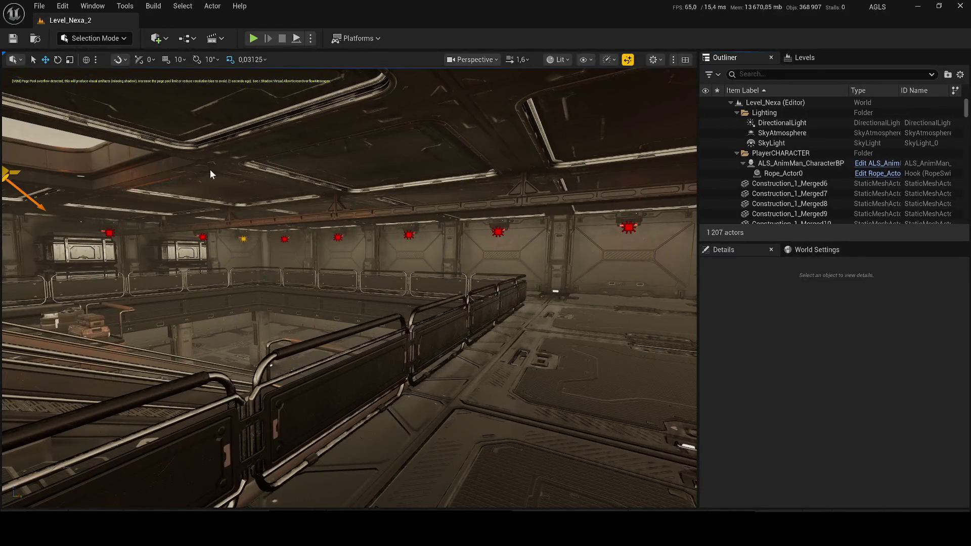
# Open the Level Blueprint for Level_Nexa_2 from the Blueprints menu.
pyautogui.click(158, 39)
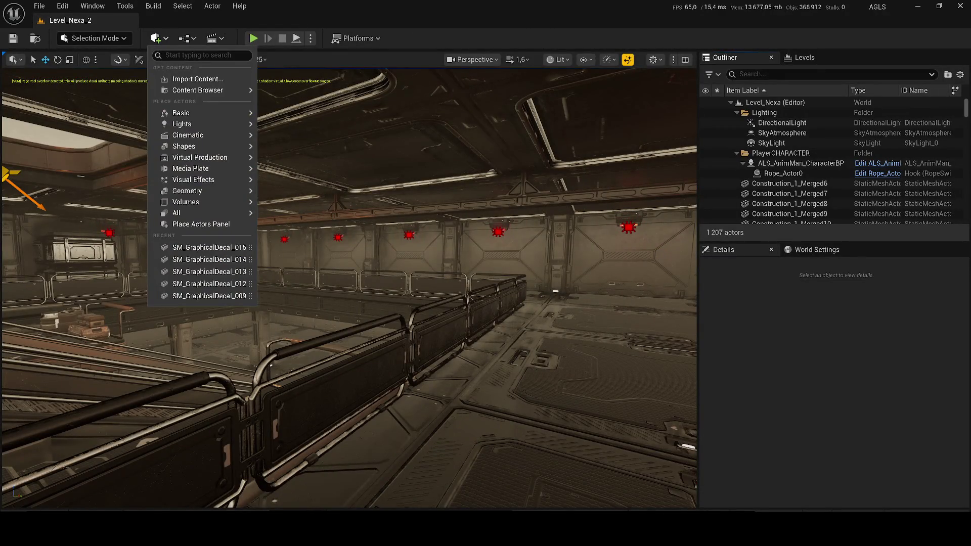
pyautogui.click(187, 38)
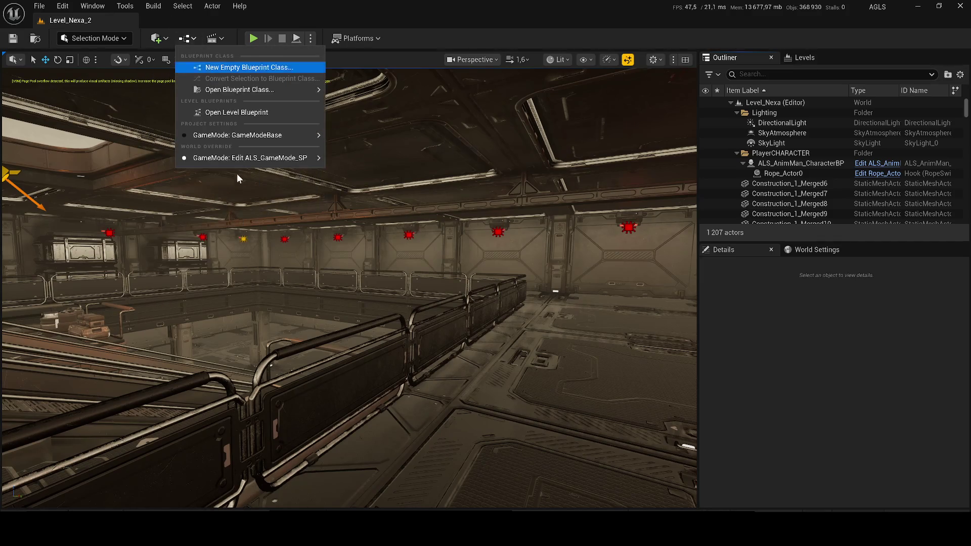
pyautogui.click(196, 113)
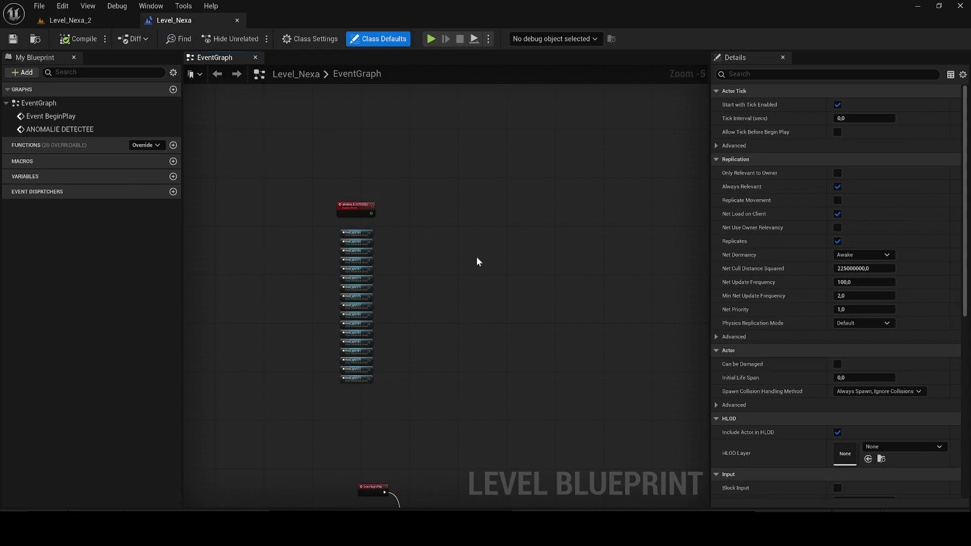
# Paste the blinking nodes, delete the redundant Light To Green event, and wire ANOMALIE DETECTEE to the Sequence.
pyautogui.hotkey('ctrl', 'v')
pyautogui.scroll(2, 490, 258)
pyautogui.click(344, 200)
pyautogui.moveTo(344, 200)
pyautogui.mouseDown()
pyautogui.moveTo(452, 134)
pyautogui.moveTo(411, 125)
pyautogui.mouseUp()
pyautogui.doubleClick(436, 113)
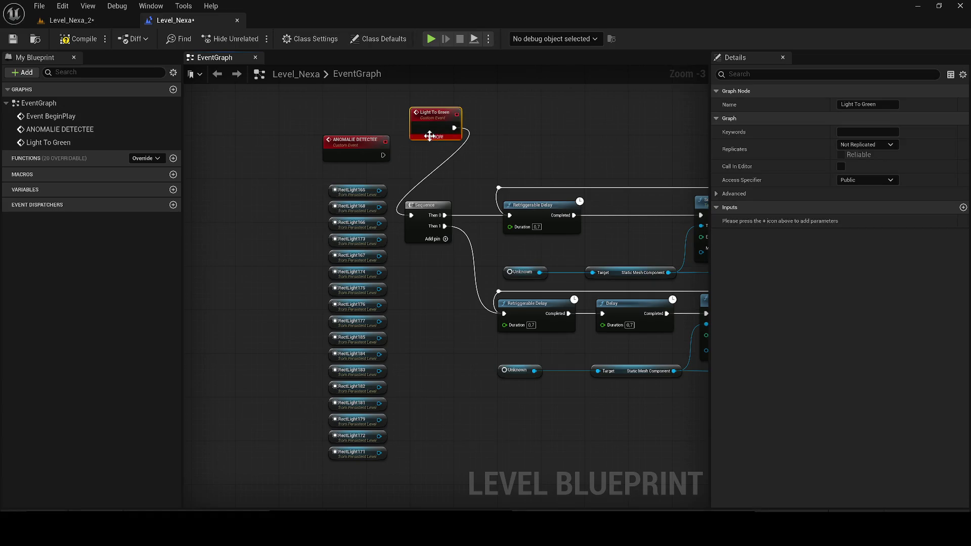
pyautogui.press('Delete')
pyautogui.moveTo(412, 215); pyautogui.dragTo(410, 210)
pyautogui.click(450, 179)
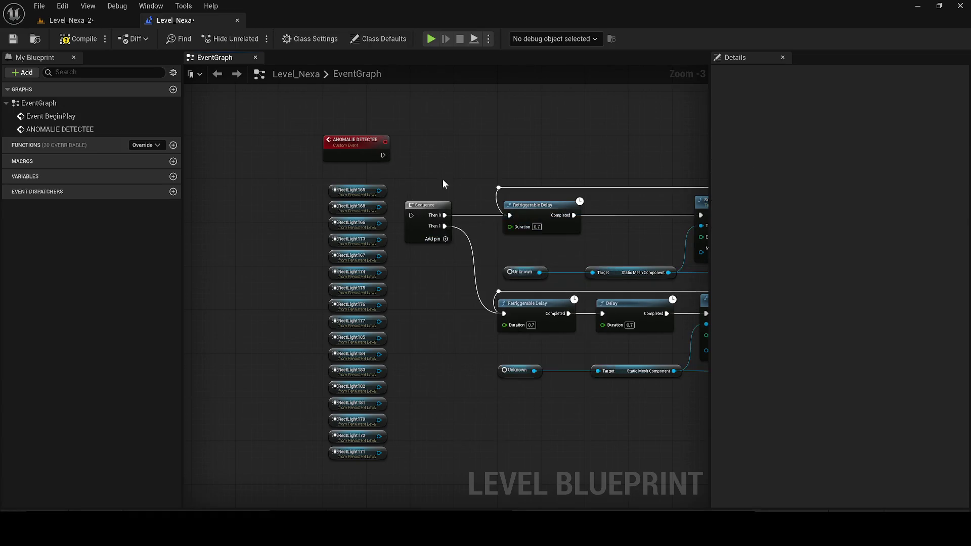
# Move the RectLight stack below the delay rows and start a 'set visib' search from the delay's Completed output.
pyautogui.moveTo(501, 257); pyautogui.dragTo(360, 253)
pyautogui.moveTo(440, 250)
pyautogui.mouseDown()
pyautogui.moveTo(447, 273)
pyautogui.moveTo(488, 275)
pyautogui.moveTo(247, 249)
pyautogui.moveTo(373, 256)
pyautogui.moveTo(398, 212)
pyautogui.mouseUp()
pyautogui.scroll(-1, 247, 250)
pyautogui.scroll(-1, 408, 260)
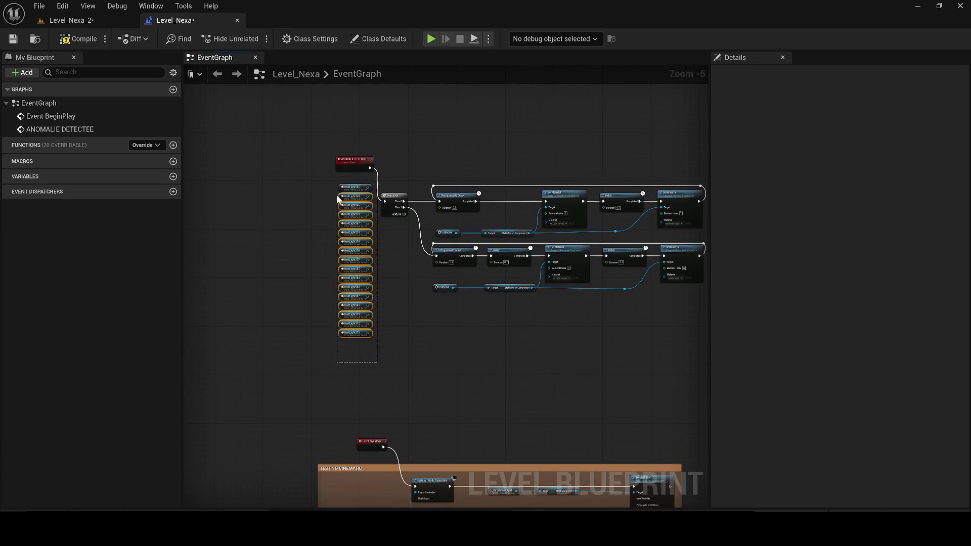
pyautogui.moveTo(338, 189)
pyautogui.mouseDown()
pyautogui.moveTo(479, 280)
pyautogui.moveTo(485, 304)
pyautogui.moveTo(396, 302)
pyautogui.mouseUp()
pyautogui.scroll(1, 432, 222)
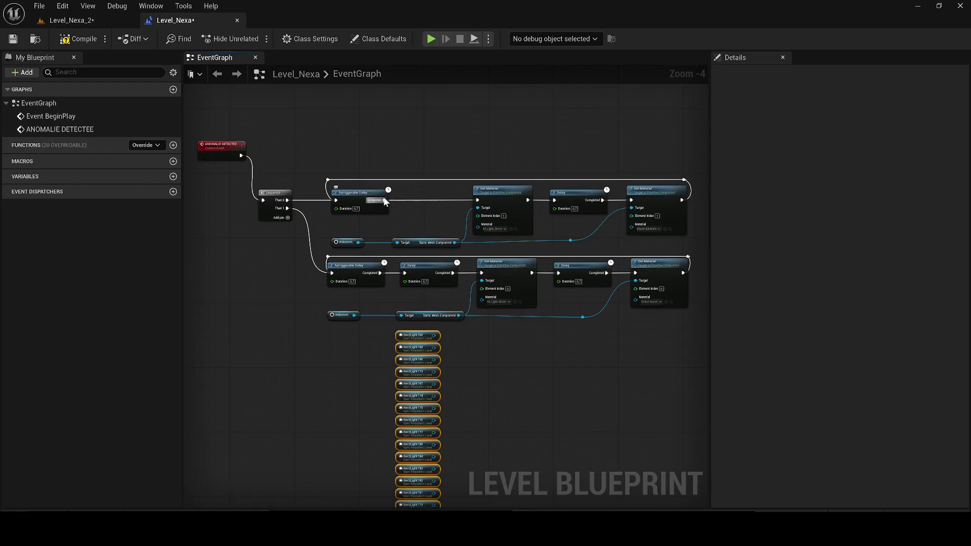
pyautogui.moveTo(384, 200); pyautogui.dragTo(541, 418)
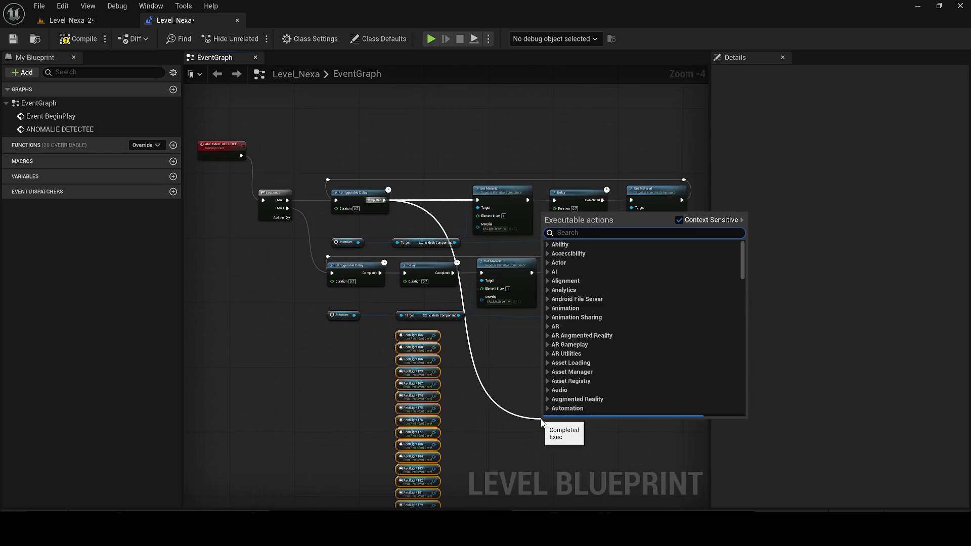
pyautogui.write('set visi')
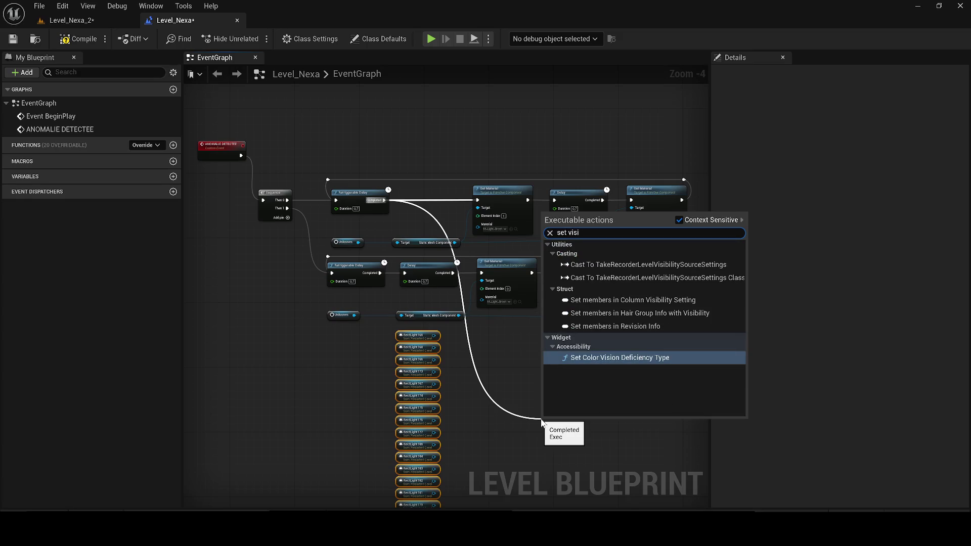
pyautogui.write('bil')
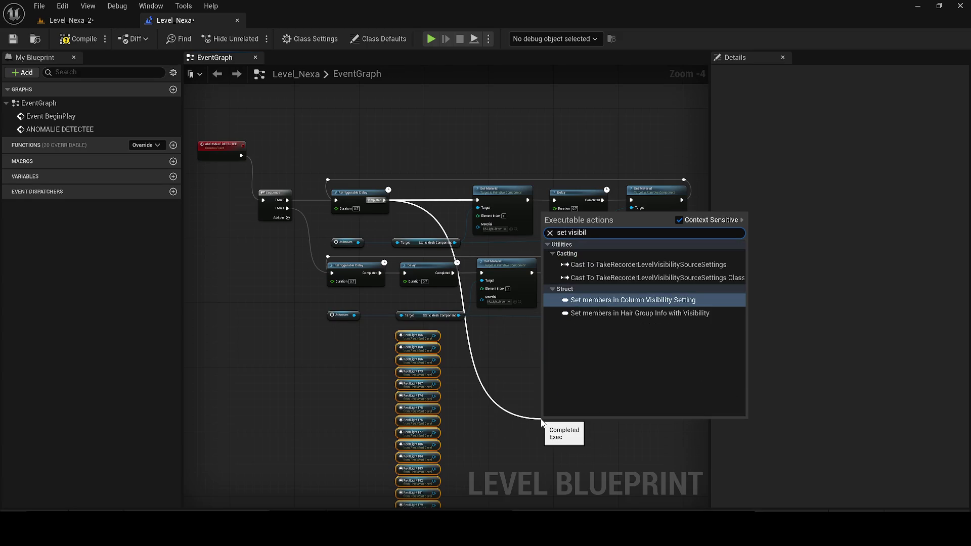
# Add a Set Visibility node for RectLight168's Rect Light Component.
pyautogui.click(442, 346)
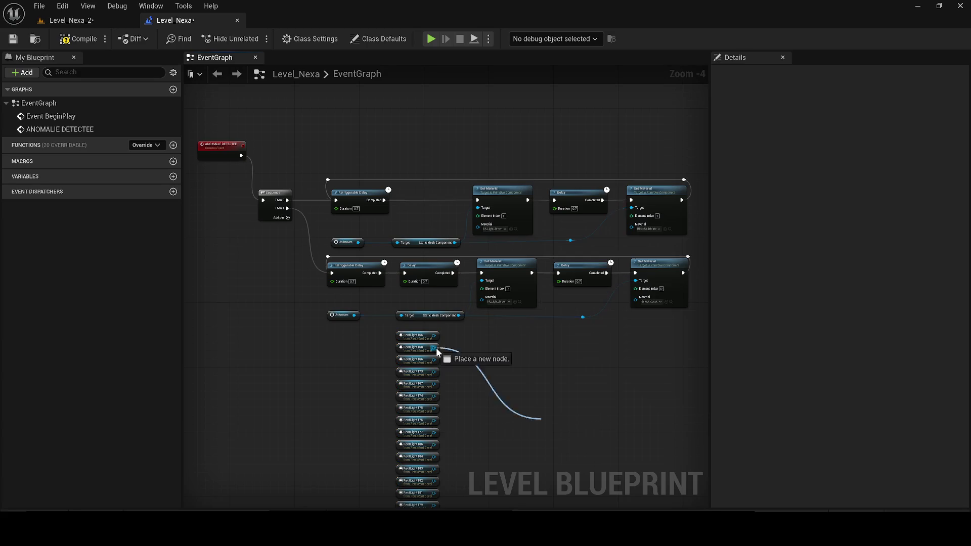
pyautogui.moveTo(434, 348); pyautogui.dragTo(487, 352)
pyautogui.write('set vi')
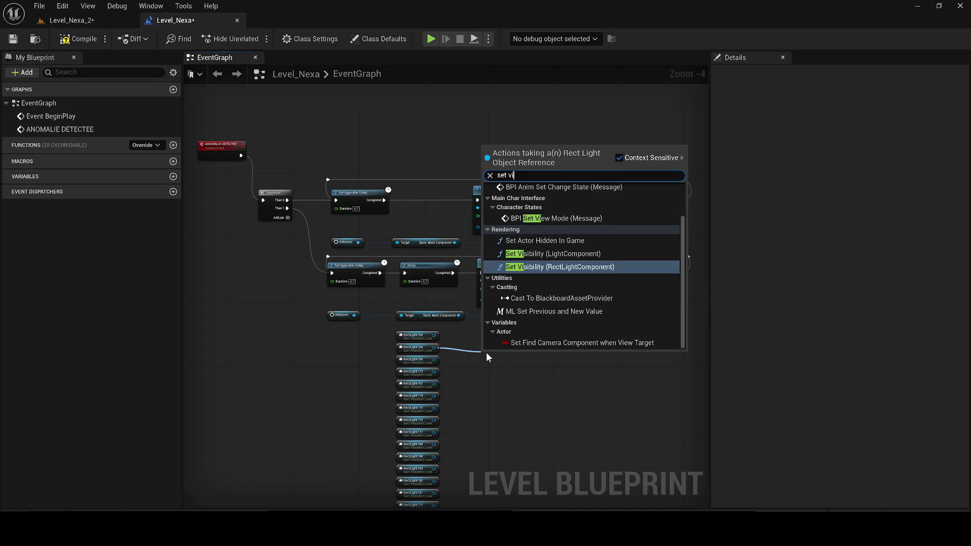
pyautogui.press('Return')
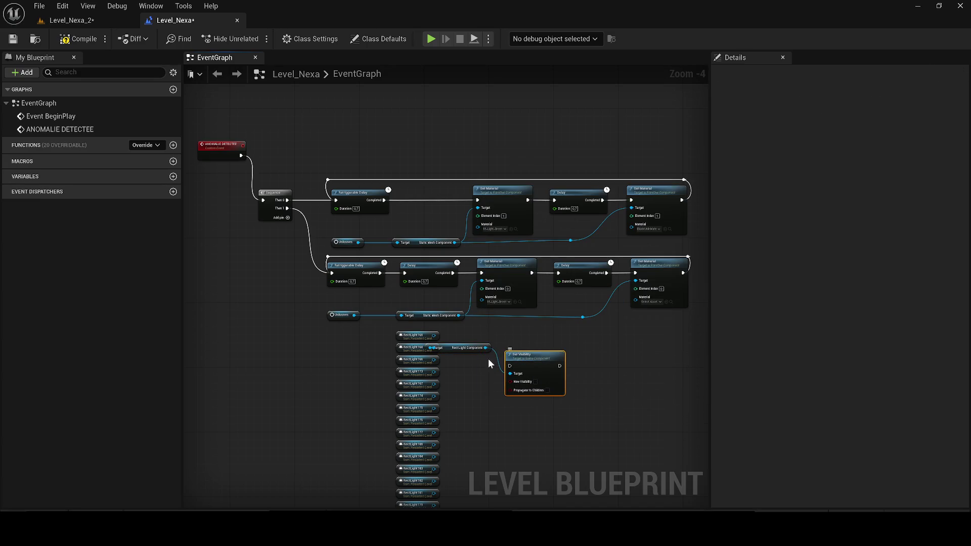
pyautogui.click(473, 345)
pyautogui.scroll(2, 471, 350)
pyautogui.moveTo(457, 340)
pyautogui.mouseDown()
pyautogui.moveTo(488, 344)
pyautogui.moveTo(487, 322)
pyautogui.mouseUp()
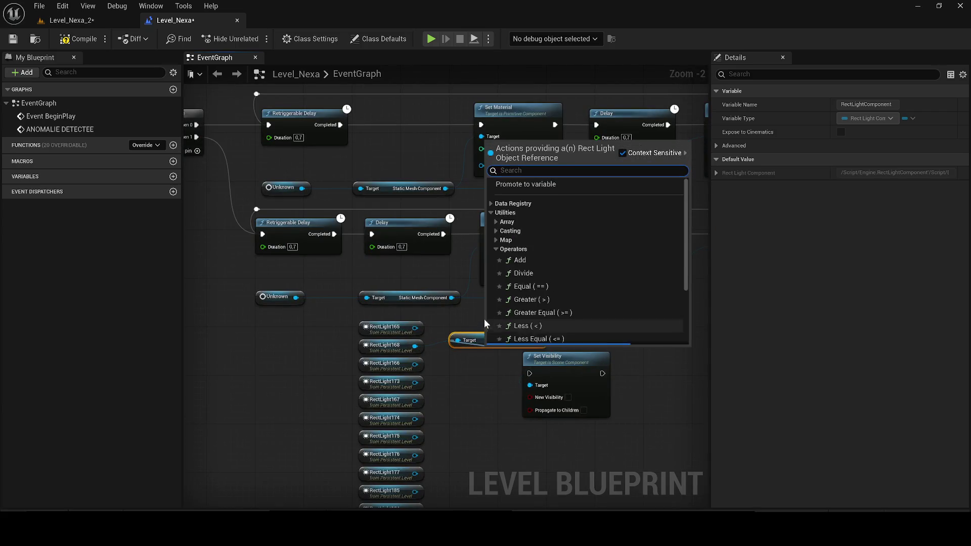
pyautogui.scroll(-1, 487, 322)
# Replace the top Set Material with Set Visibility between Retriggerable Delay and Delay, with New Visibility ticked.
pyautogui.click(445, 174)
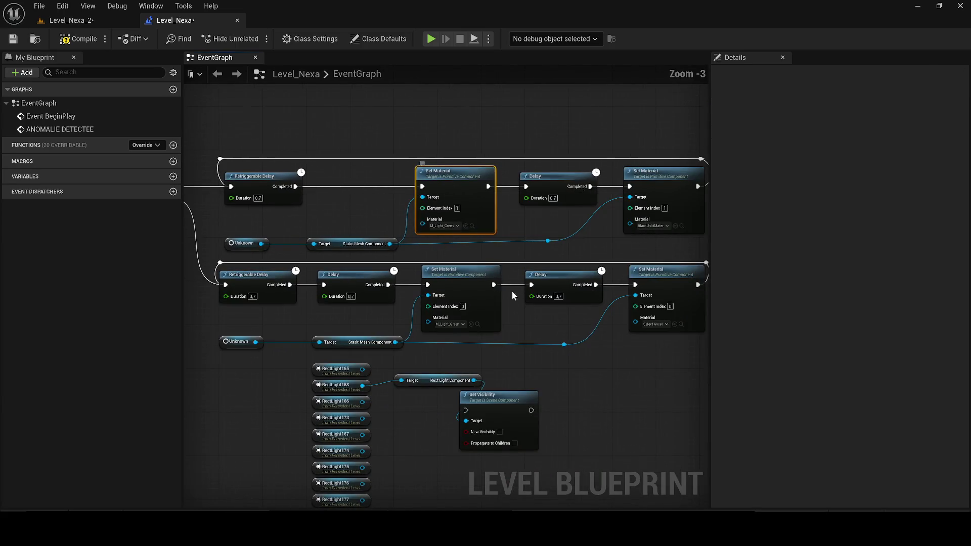
pyautogui.moveTo(510, 401)
pyautogui.mouseDown()
pyautogui.moveTo(491, 192)
pyautogui.moveTo(449, 183)
pyautogui.mouseUp()
pyautogui.press('Delete')
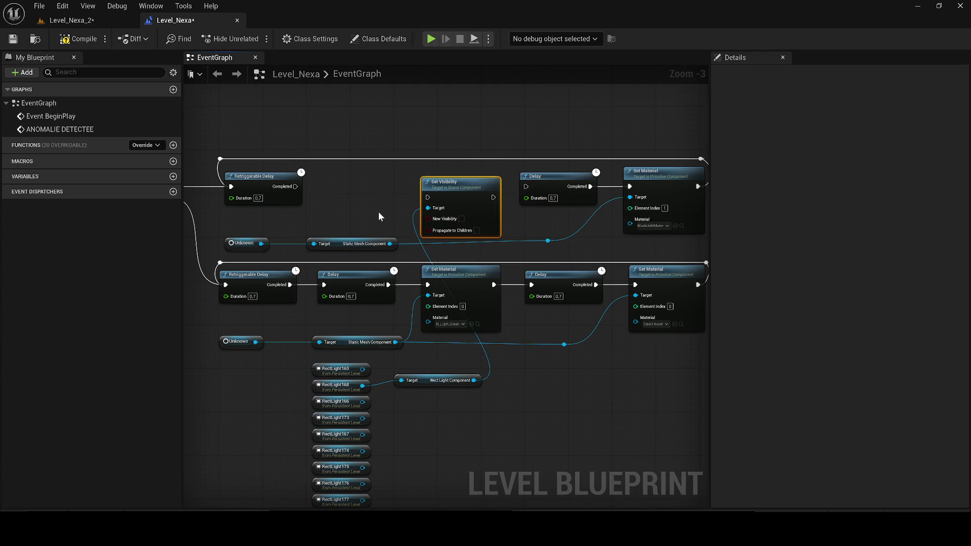
pyautogui.moveTo(428, 197); pyautogui.dragTo(310, 199)
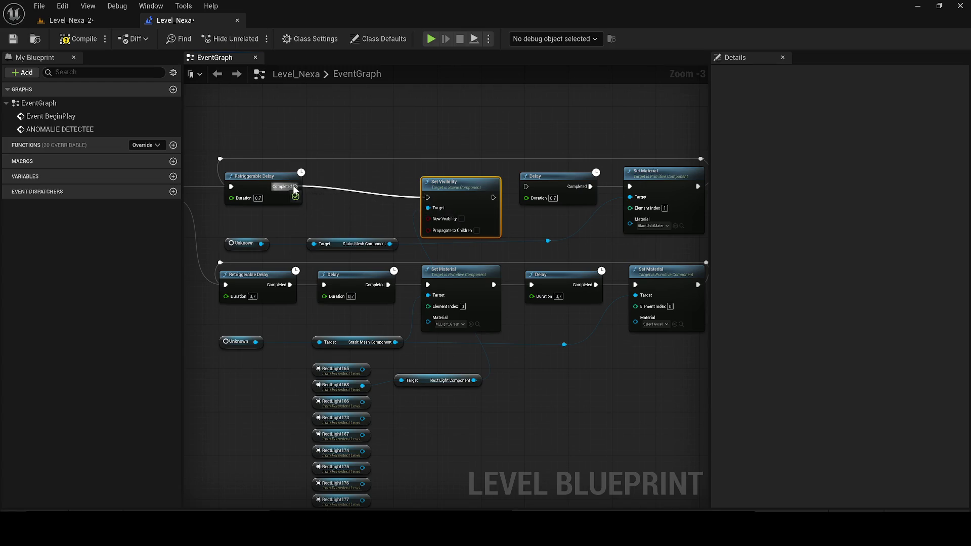
pyautogui.click(462, 218)
pyautogui.scroll(2, 455, 222)
pyautogui.moveTo(510, 182); pyautogui.dragTo(543, 182)
pyautogui.scroll(-1, 519, 208)
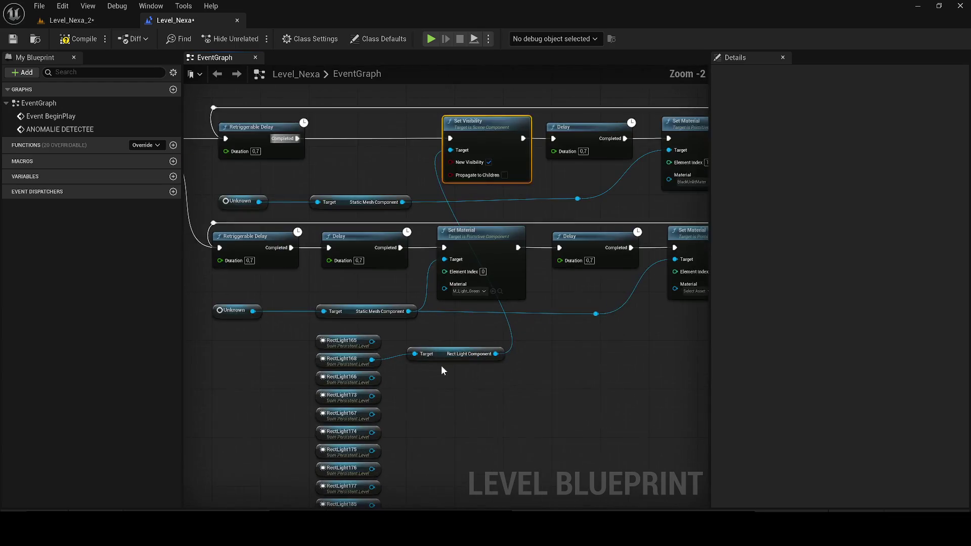
# Connect RectLight165, 166, 175, 176 and others to Set Visibility's Target via Root Component getters.
pyautogui.moveTo(369, 343); pyautogui.dragTo(498, 208)
pyautogui.moveTo(459, 143); pyautogui.dragTo(452, 149)
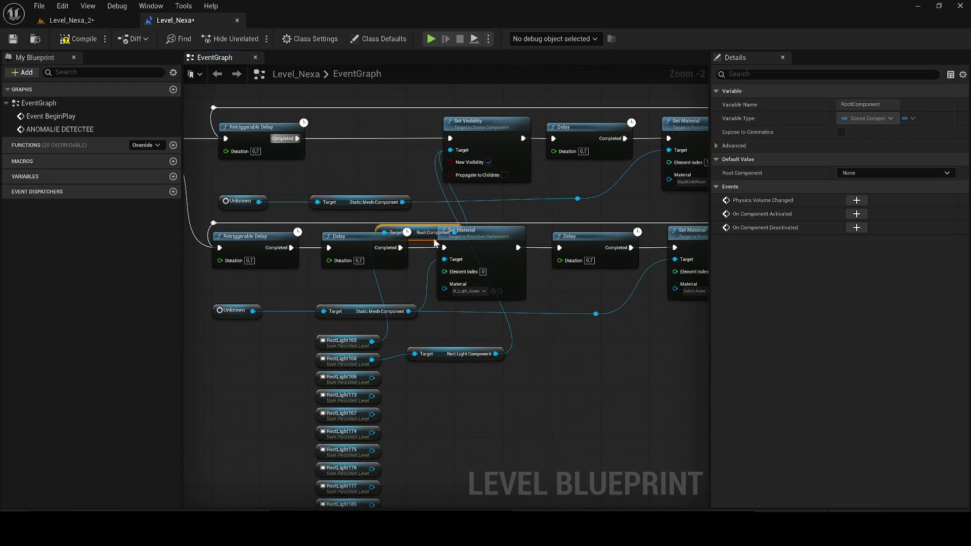
pyautogui.moveTo(415, 235); pyautogui.dragTo(422, 232)
pyautogui.moveTo(488, 150)
pyautogui.mouseDown()
pyautogui.moveTo(550, 350)
pyautogui.moveTo(526, 296)
pyautogui.moveTo(608, 328)
pyautogui.mouseUp()
pyautogui.moveTo(381, 302)
pyautogui.mouseDown()
pyautogui.moveTo(579, 326)
pyautogui.moveTo(430, 328)
pyautogui.mouseUp()
pyautogui.moveTo(348, 312); pyautogui.dragTo(572, 327)
pyautogui.click(324, 306)
pyautogui.moveTo(572, 327)
pyautogui.mouseDown()
pyautogui.moveTo(353, 344)
pyautogui.moveTo(624, 343)
pyautogui.moveTo(581, 329)
pyautogui.moveTo(354, 366)
pyautogui.mouseUp()
pyautogui.moveTo(354, 379)
pyautogui.mouseDown()
pyautogui.moveTo(379, 386)
pyautogui.moveTo(575, 341)
pyautogui.moveTo(581, 330)
pyautogui.mouseUp()
pyautogui.moveTo(572, 328)
pyautogui.mouseDown()
pyautogui.moveTo(354, 399)
pyautogui.moveTo(516, 388)
pyautogui.moveTo(581, 328)
pyautogui.mouseUp()
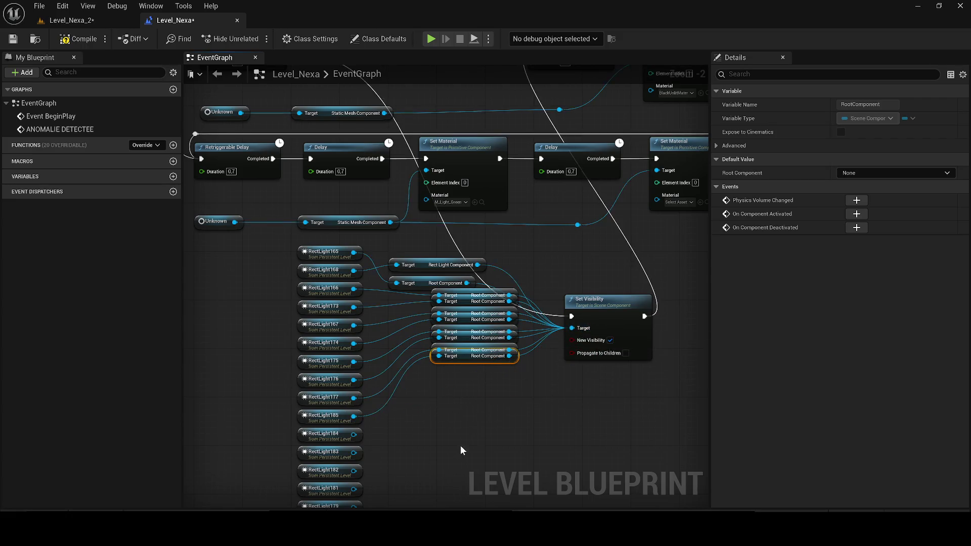
# Connect RectLight185, 184, 182, 181, 179, 172 and 171 to the Set Visibility Target.
pyautogui.moveTo(465, 441); pyautogui.dragTo(514, 353)
pyautogui.moveTo(344, 352); pyautogui.dragTo(606, 266)
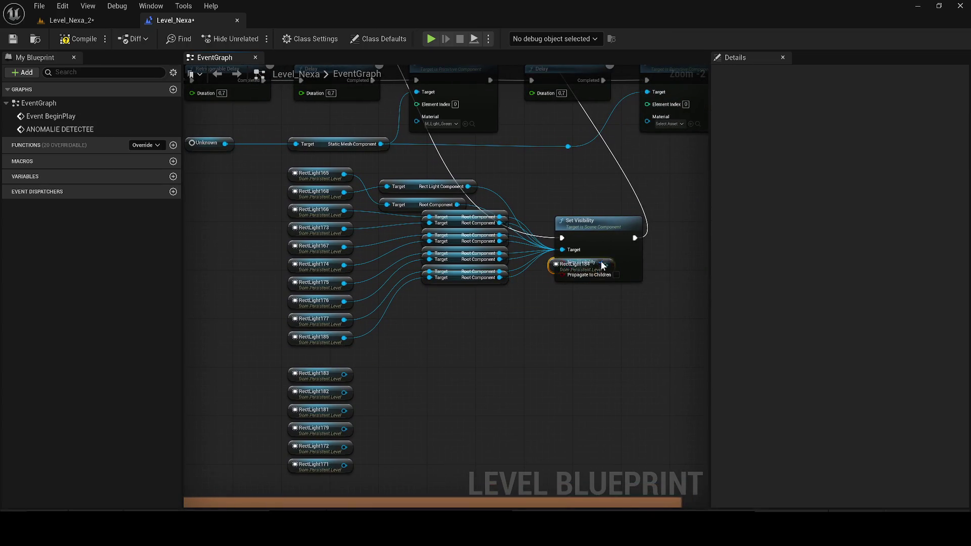
pyautogui.moveTo(345, 355)
pyautogui.mouseDown()
pyautogui.moveTo(563, 278)
pyautogui.moveTo(562, 249)
pyautogui.moveTo(360, 378)
pyautogui.moveTo(344, 375)
pyautogui.moveTo(345, 394)
pyautogui.mouseUp()
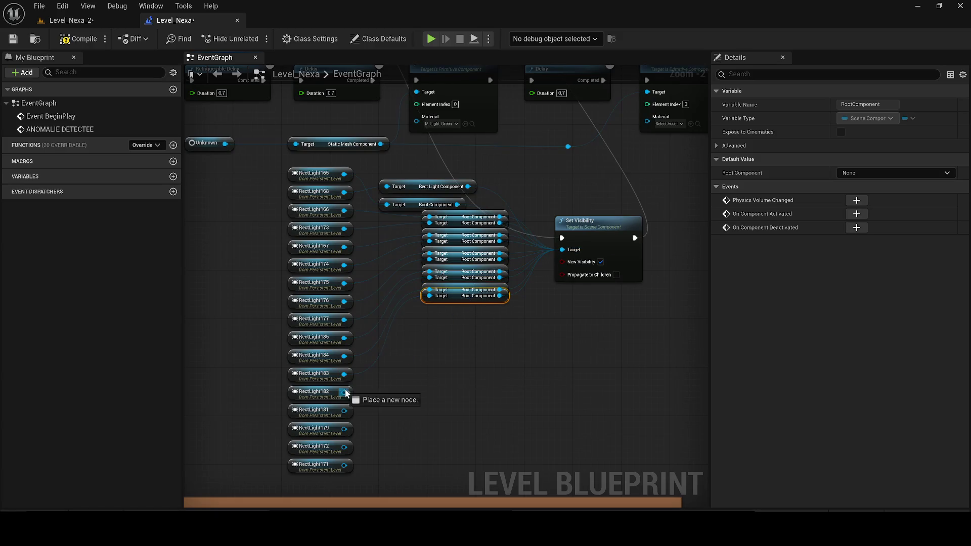
pyautogui.moveTo(595, 256)
pyautogui.mouseDown()
pyautogui.moveTo(562, 250)
pyautogui.moveTo(428, 374)
pyautogui.mouseUp()
pyautogui.moveTo(348, 418)
pyautogui.mouseDown()
pyautogui.moveTo(345, 410)
pyautogui.moveTo(566, 268)
pyautogui.moveTo(562, 250)
pyautogui.mouseUp()
pyautogui.moveTo(562, 250); pyautogui.dragTo(453, 335)
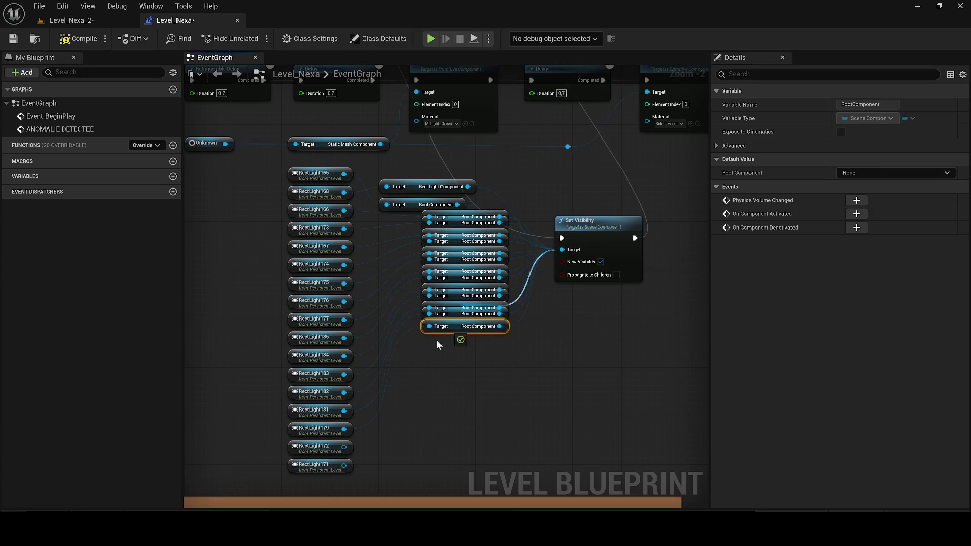
pyautogui.moveTo(349, 437)
pyautogui.mouseDown()
pyautogui.moveTo(344, 447)
pyautogui.moveTo(382, 445)
pyautogui.mouseUp()
pyautogui.moveTo(570, 254)
pyautogui.mouseDown()
pyautogui.moveTo(563, 250)
pyautogui.moveTo(481, 374)
pyautogui.moveTo(436, 402)
pyautogui.mouseUp()
pyautogui.scroll(-1, 562, 250)
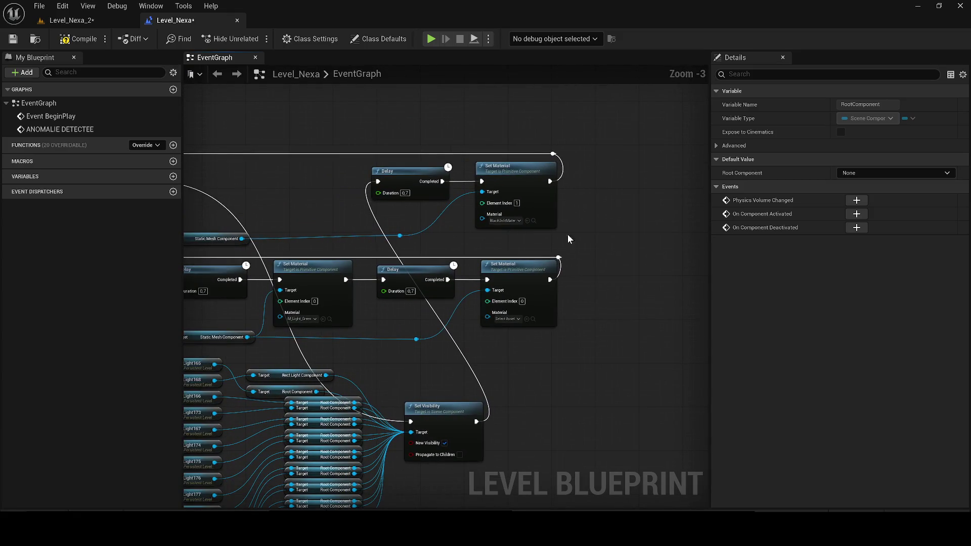
# Delete the top Set Material node, then copy and paste the rect light and Set Visibility group.
pyautogui.click(548, 218)
pyautogui.moveTo(532, 245)
pyautogui.mouseDown()
pyautogui.moveTo(617, 276)
pyautogui.moveTo(616, 292)
pyautogui.moveTo(591, 301)
pyautogui.moveTo(575, 288)
pyautogui.mouseUp()
pyautogui.scroll(-1, 618, 275)
pyautogui.press('Delete')
pyautogui.moveTo(315, 247)
pyautogui.mouseDown()
pyautogui.moveTo(567, 440)
pyautogui.moveTo(317, 249)
pyautogui.moveTo(520, 438)
pyautogui.moveTo(587, 442)
pyautogui.moveTo(522, 428)
pyautogui.mouseUp()
pyautogui.hotkey('ctrl', 'c')
pyautogui.hotkey('ctrl', 'v')
pyautogui.scroll(1, 433, 230)
pyautogui.scroll(-1, 410, 207)
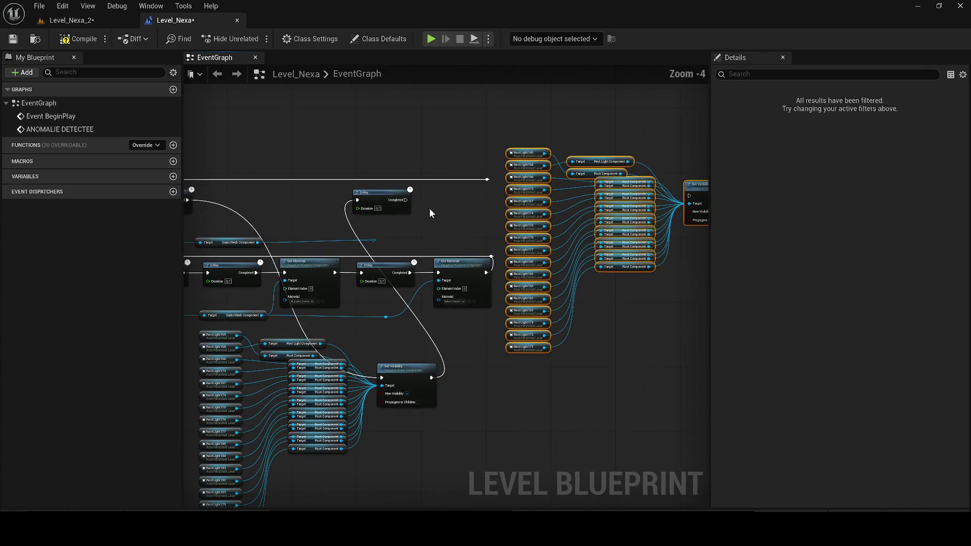
# Wire the Delay's Completed into the pasted Set Visibility, arrange the lights below it, and tick New Visibility.
pyautogui.moveTo(530, 152); pyautogui.dragTo(567, 200)
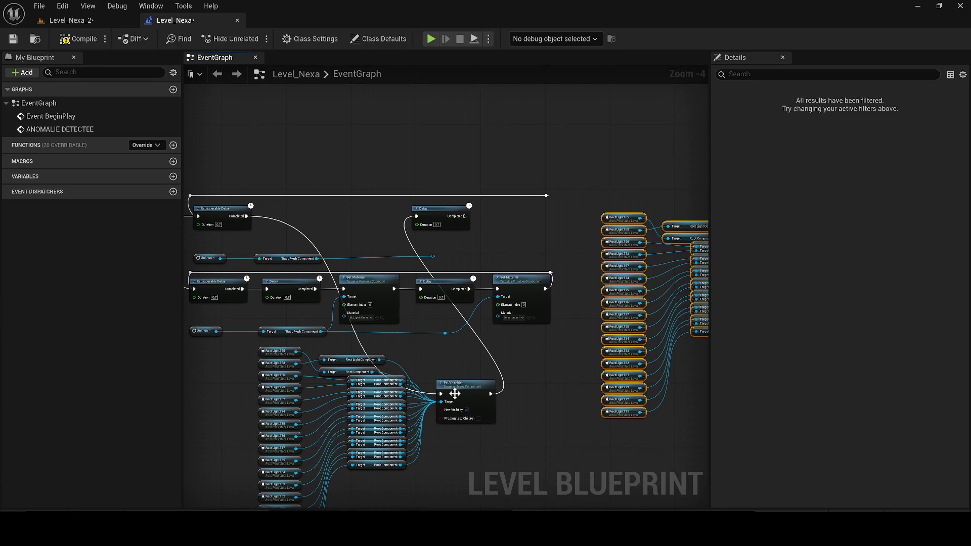
pyautogui.moveTo(465, 216)
pyautogui.mouseDown()
pyautogui.moveTo(531, 217)
pyautogui.moveTo(537, 256)
pyautogui.moveTo(498, 260)
pyautogui.mouseUp()
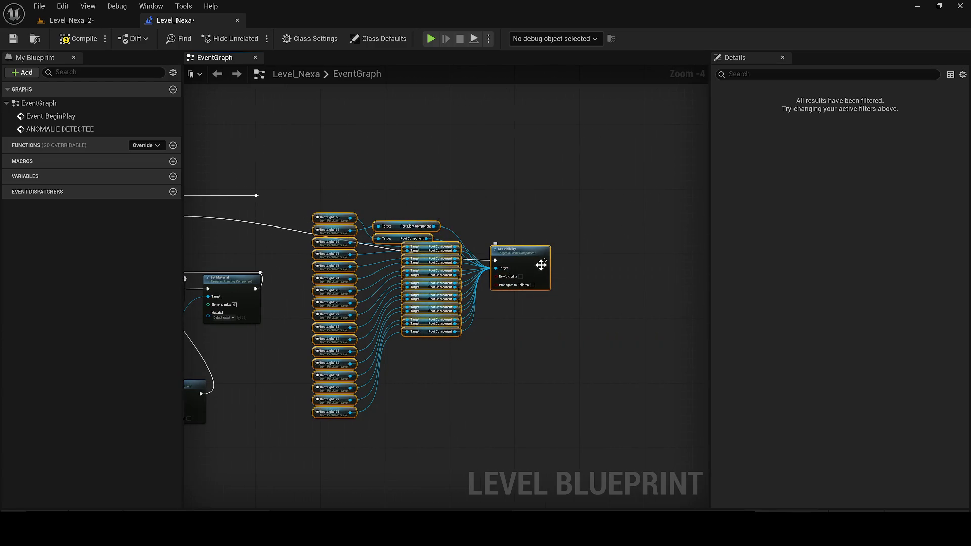
pyautogui.moveTo(258, 198); pyautogui.dragTo(257, 196)
pyautogui.moveTo(525, 261); pyautogui.dragTo(521, 220)
pyautogui.moveTo(422, 365); pyautogui.dragTo(306, 171)
pyautogui.moveTo(317, 181); pyautogui.dragTo(333, 282)
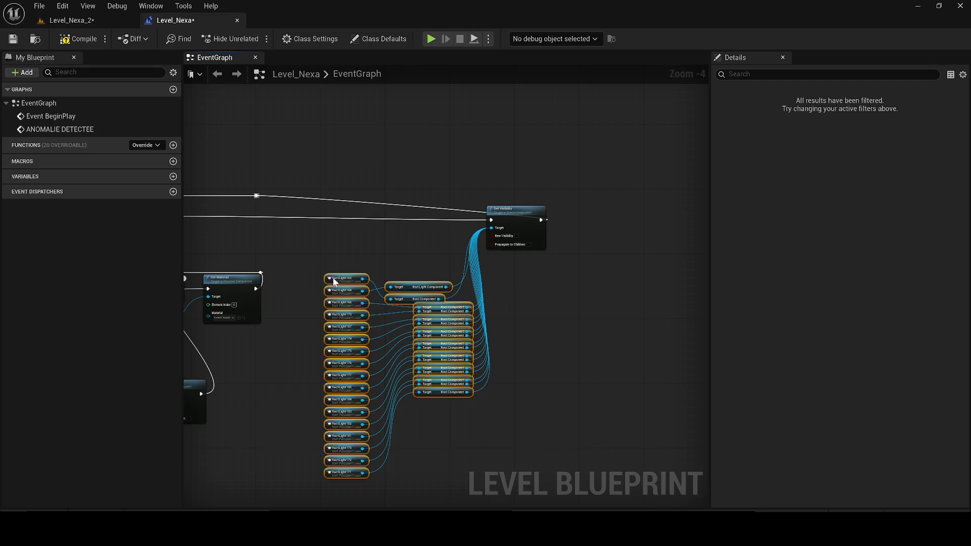
pyautogui.scroll(2, 451, 202)
pyautogui.moveTo(552, 213); pyautogui.dragTo(452, 199)
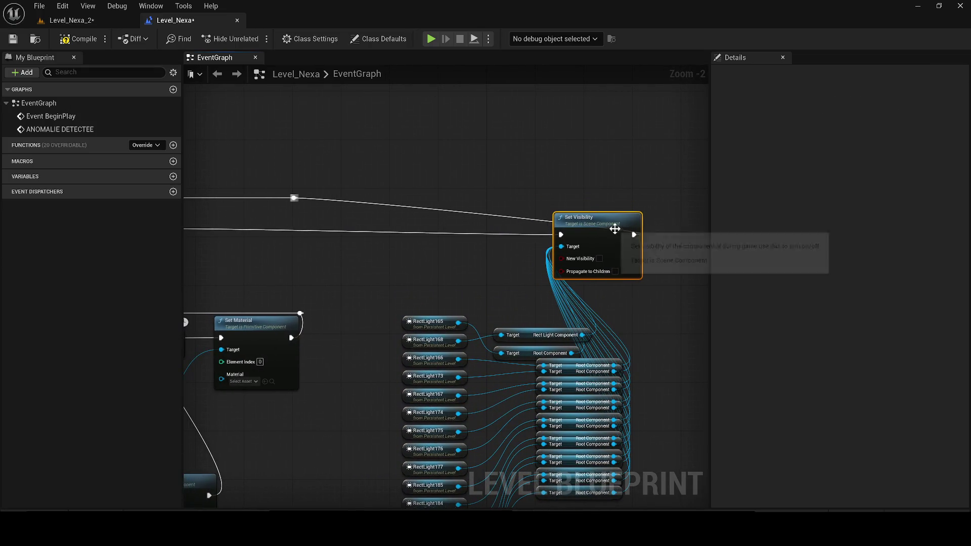
pyautogui.click(599, 259)
# Delete the lower Delay and Set Material row and save the Level Blueprint.
pyautogui.moveTo(669, 223)
pyautogui.mouseDown()
pyautogui.moveTo(470, 302)
pyautogui.moveTo(632, 306)
pyautogui.mouseUp()
pyautogui.scroll(-1, 470, 302)
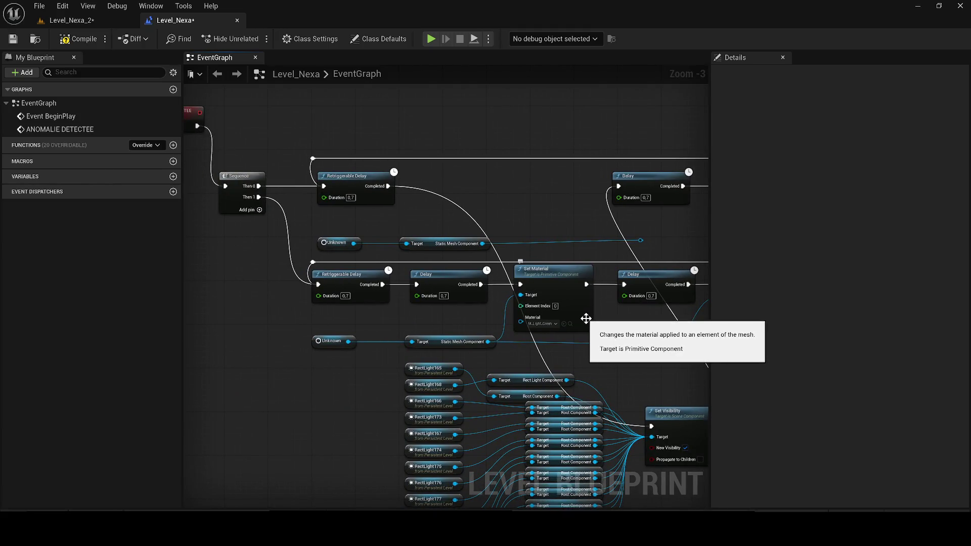
pyautogui.scroll(-1, 585, 318)
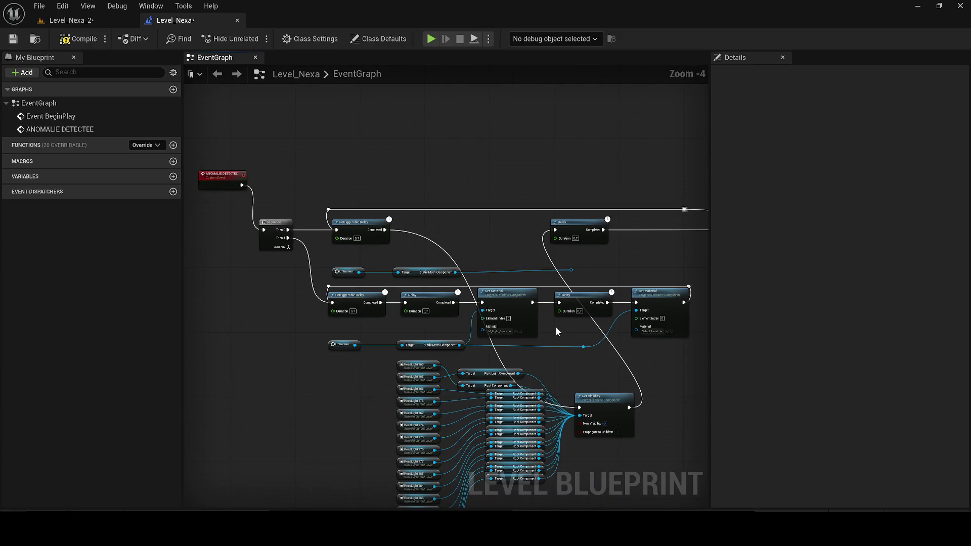
pyautogui.moveTo(672, 349); pyautogui.dragTo(364, 271)
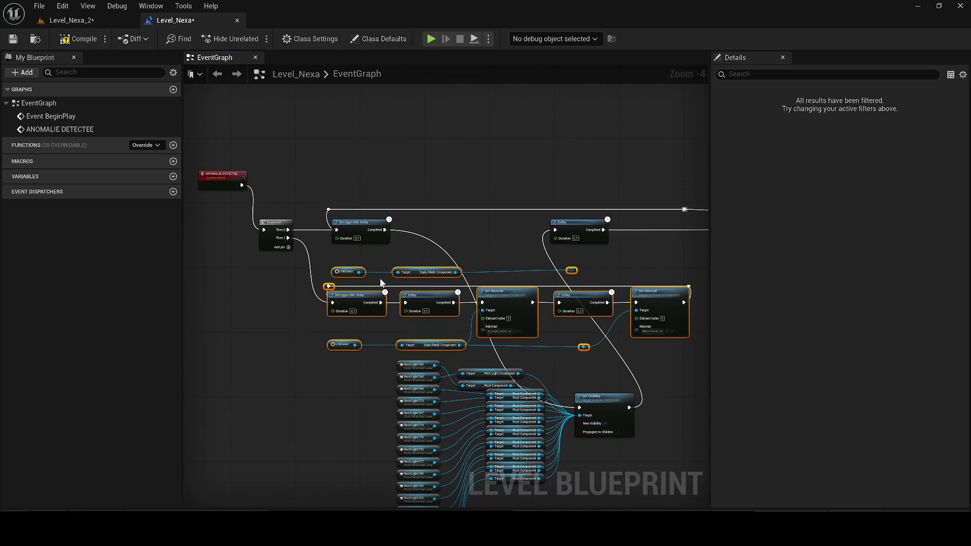
pyautogui.press('Delete')
pyautogui.scroll(-2, 433, 249)
pyautogui.moveTo(392, 344); pyautogui.dragTo(399, 296)
pyautogui.scroll(2, 473, 310)
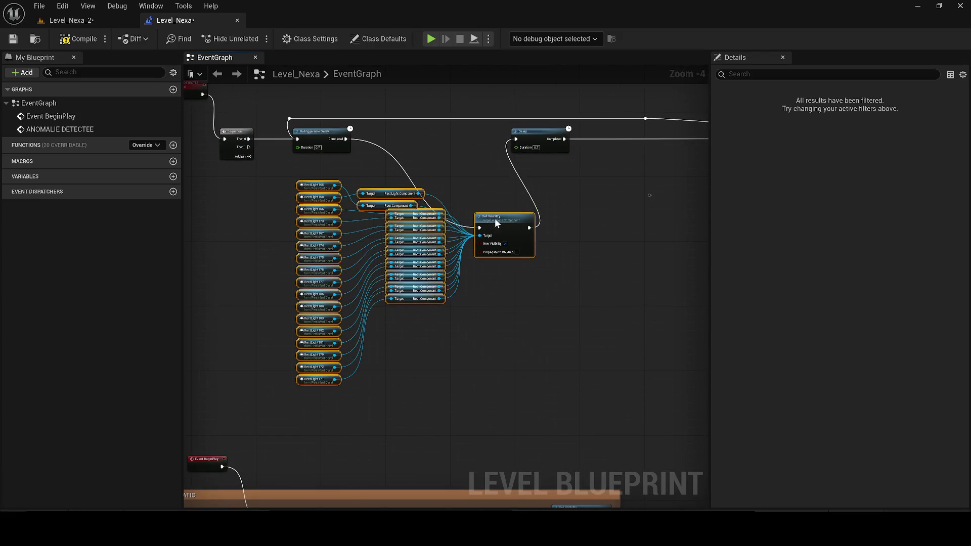
pyautogui.click(13, 39)
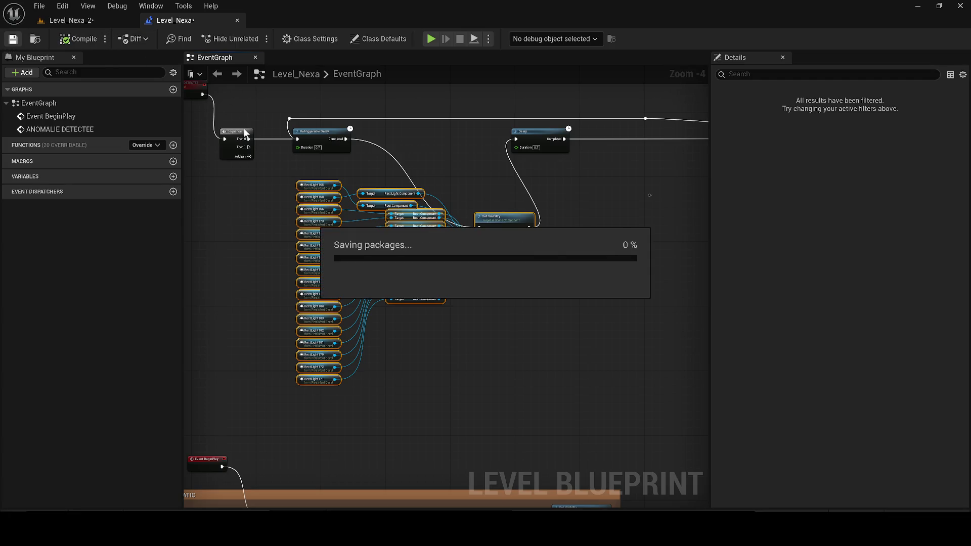
# Add an ANOMALIE DETECTEE call after Event BeginPlay, searching 'anoma'.
pyautogui.click(298, 152)
pyautogui.moveTo(326, 332)
pyautogui.mouseDown()
pyautogui.moveTo(451, 145)
pyautogui.moveTo(609, 201)
pyautogui.moveTo(254, 368)
pyautogui.mouseUp()
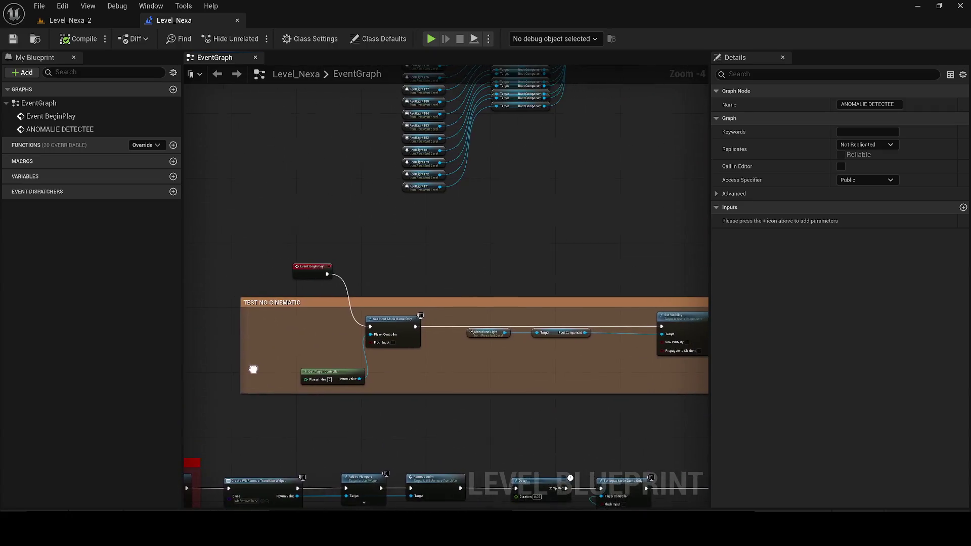
pyautogui.scroll(1, 397, 249)
pyautogui.click(359, 275)
pyautogui.hotkey('ctrl', 'v')
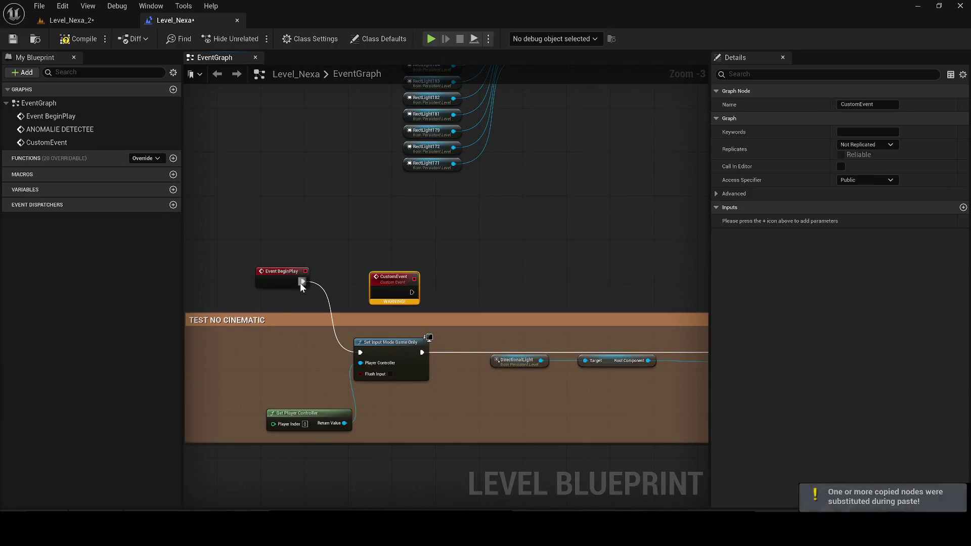
pyautogui.moveTo(303, 282); pyautogui.dragTo(409, 248)
pyautogui.write('aano')
pyautogui.press('BackSpace')
pyautogui.press('BackSpace')
pyautogui.press('BackSpace')
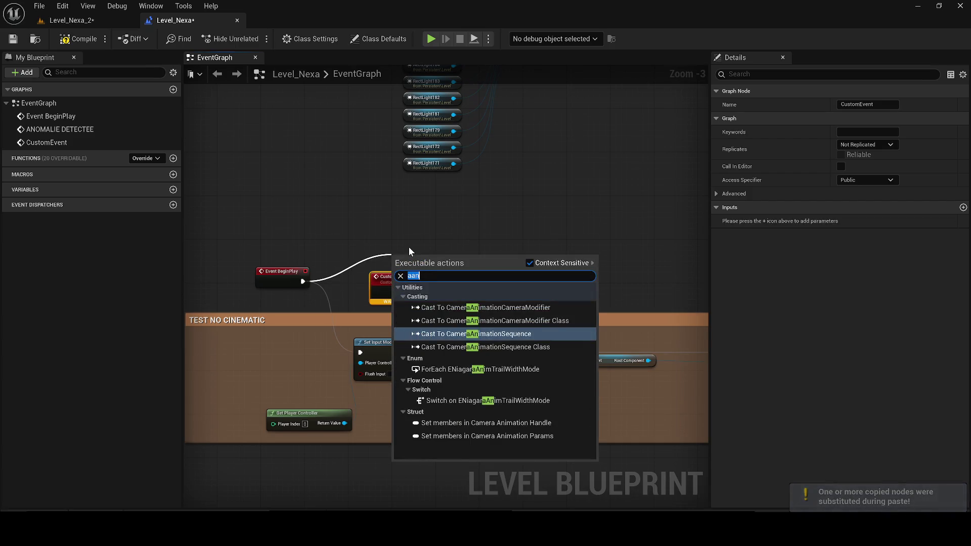
pyautogui.write('noma')
pyautogui.press('Return')
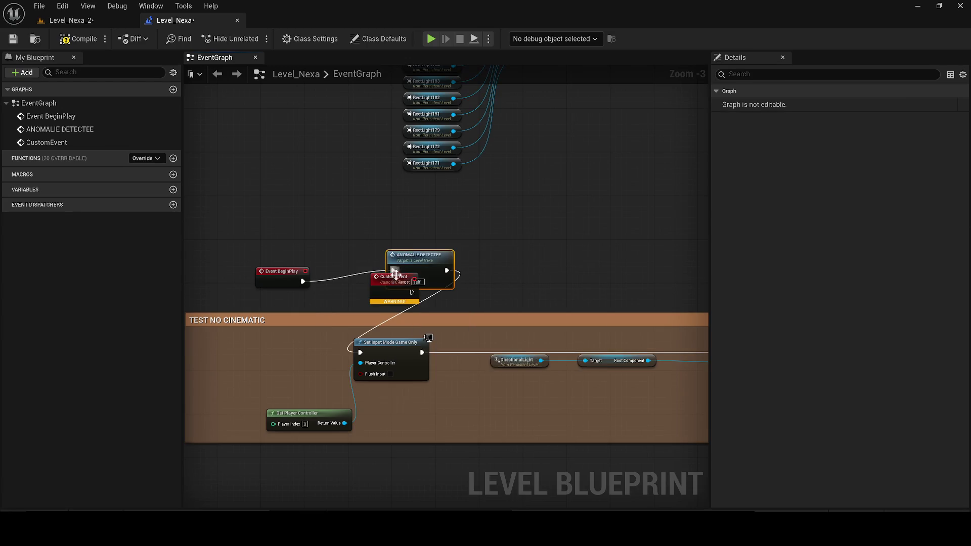
# Delete the stray pasted CustomEvent while keeping the BeginPlay call, then return to the Level_Nexa_2 viewport.
pyautogui.hotkey('ctrl', 'z')
pyautogui.click(397, 284)
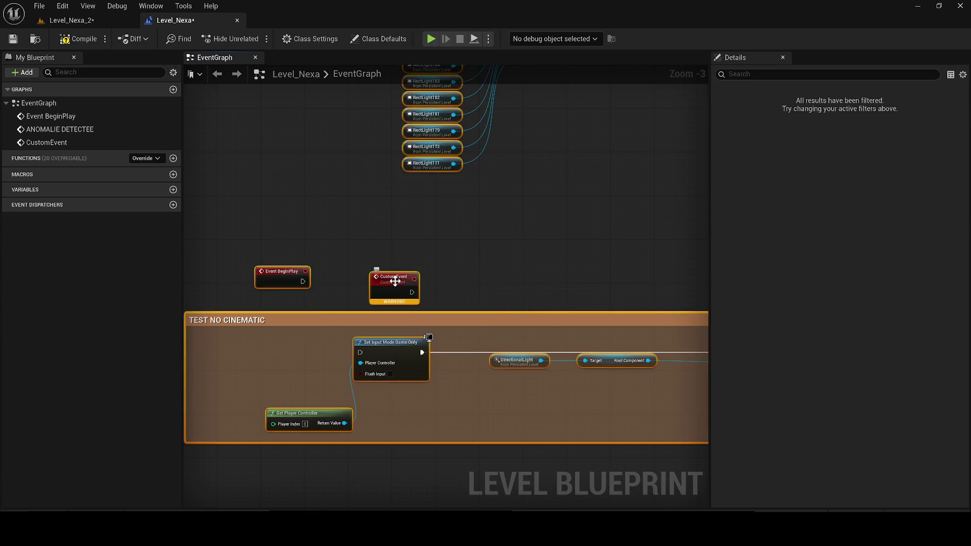
pyautogui.hotkey('ctrl', 'z')
pyautogui.press('Delete')
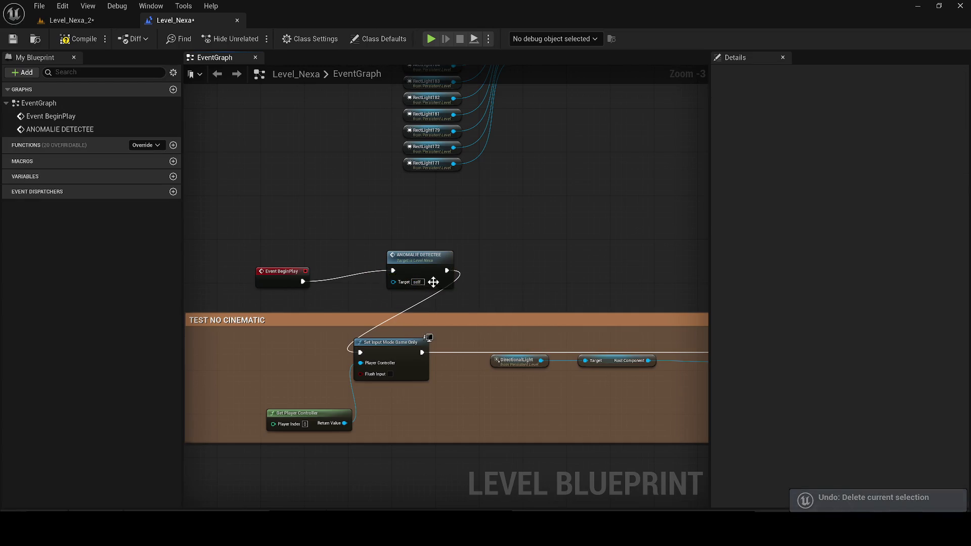
pyautogui.hotkey('ctrl', 'z')
pyautogui.hotkey('ctrl', 'z')
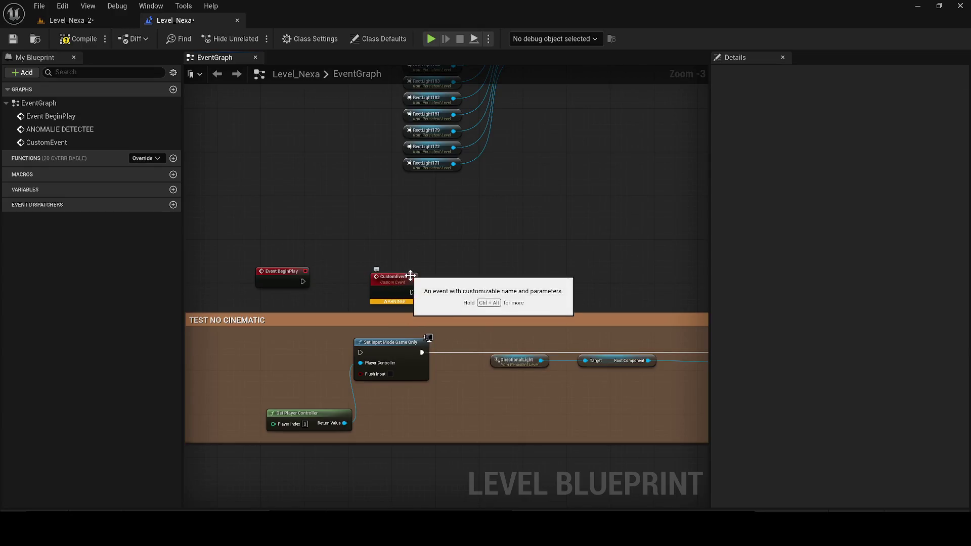
pyautogui.click(397, 282)
pyautogui.hotkey('ctrl', 'z')
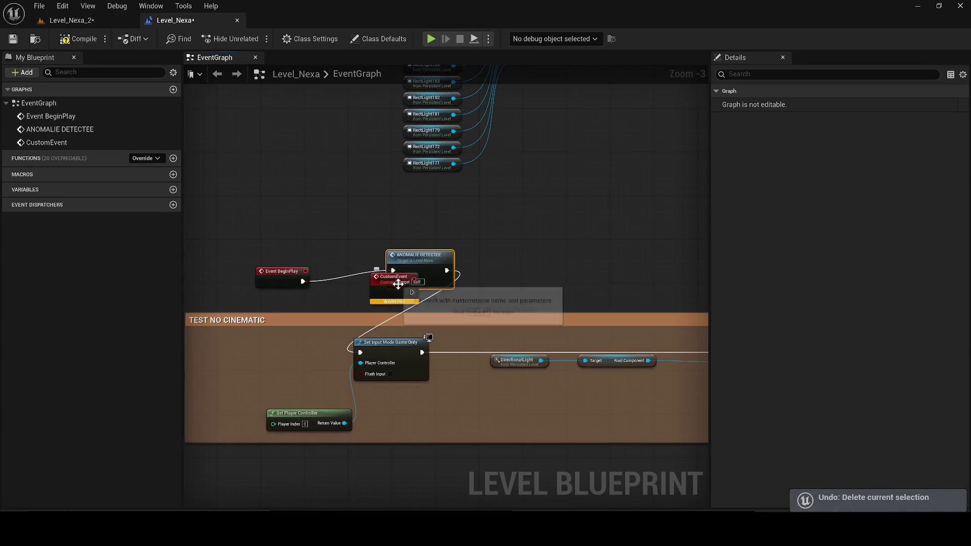
pyautogui.click(392, 291)
pyautogui.press('Delete')
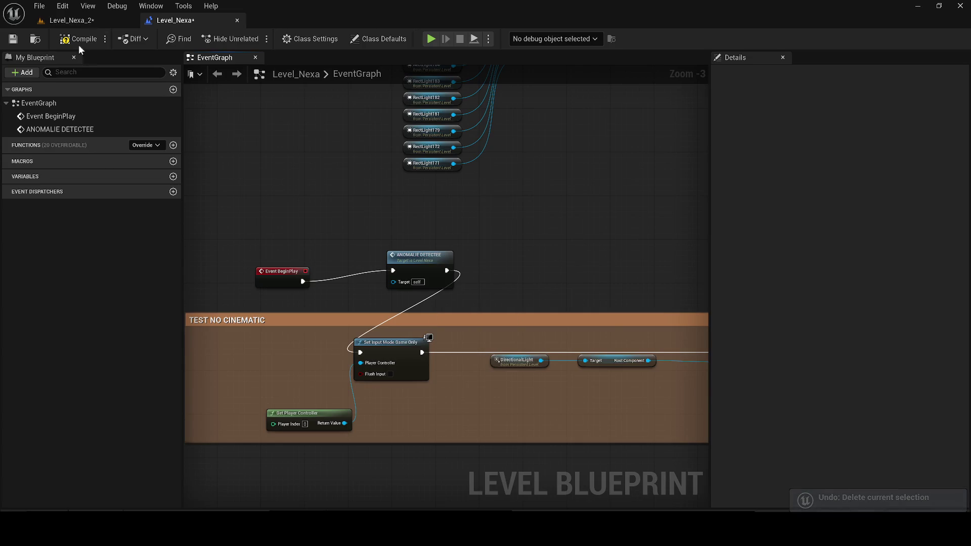
pyautogui.click(64, 20)
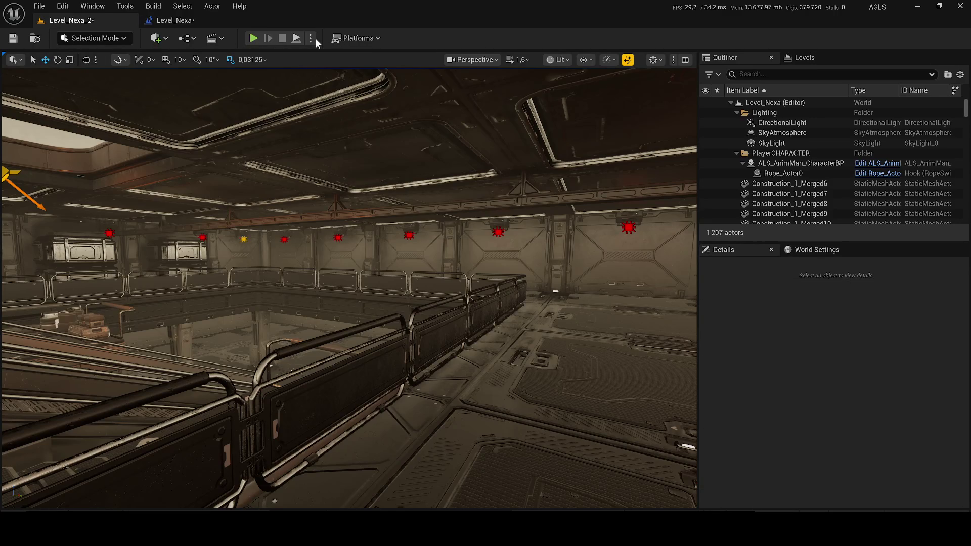